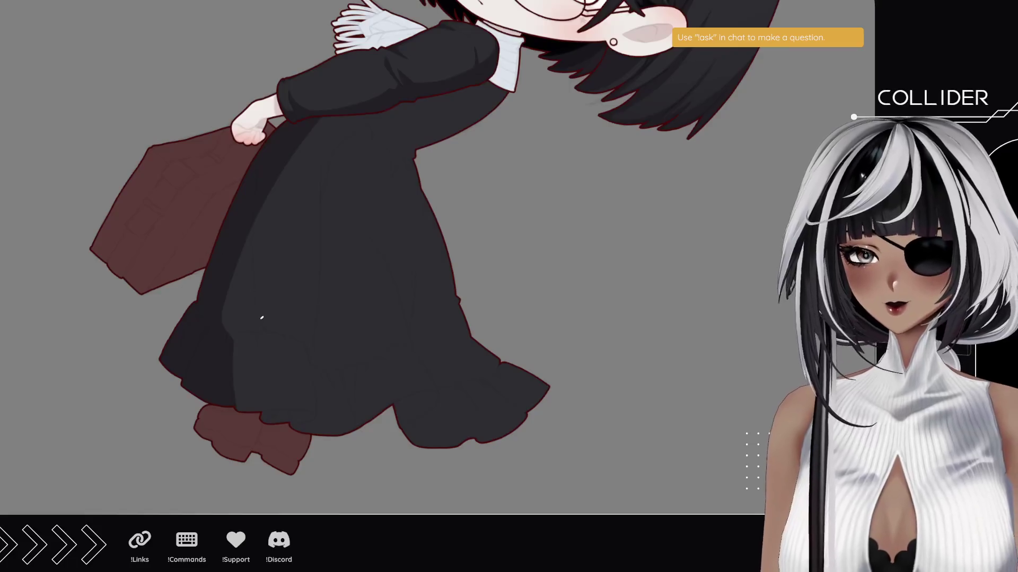
# Paint thin dark fold lines down the dress front and up the skirt, redoing one.
pyautogui.keyDown('shift'); pyautogui.click(260, 329); pyautogui.keyUp('shift')
pyautogui.moveTo(265, 329); pyautogui.dragTo(258, 207)
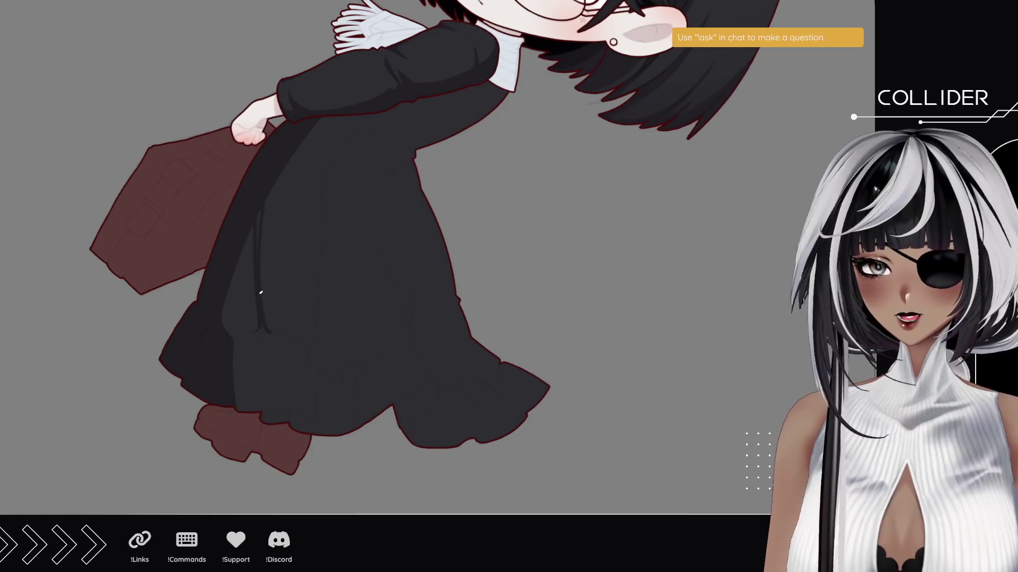
pyautogui.hotkey('ctrl', 'z')
pyautogui.moveTo(265, 330); pyautogui.dragTo(258, 209)
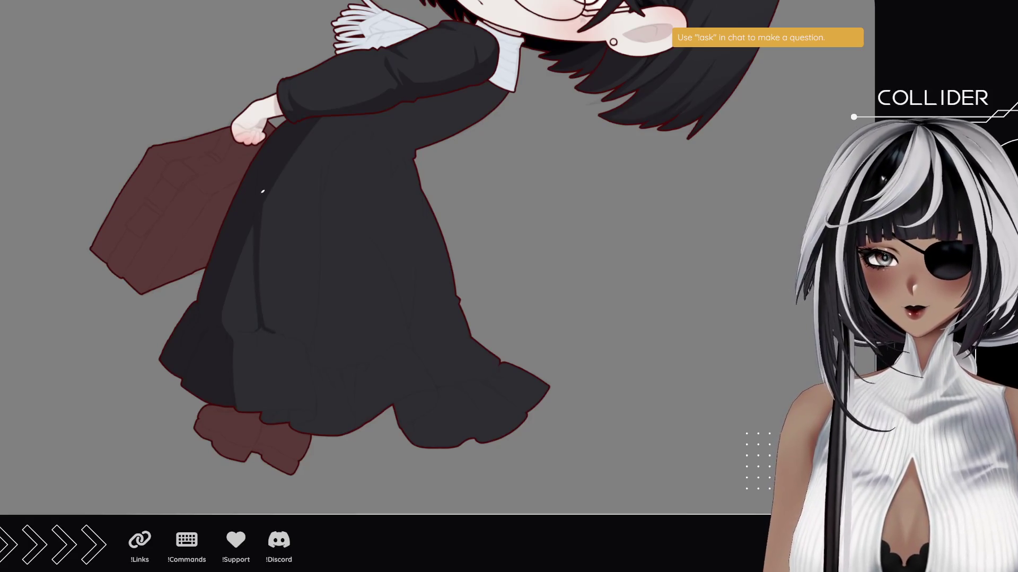
pyautogui.moveTo(314, 334); pyautogui.dragTo(329, 125)
pyautogui.moveTo(325, 186); pyautogui.dragTo(341, 126)
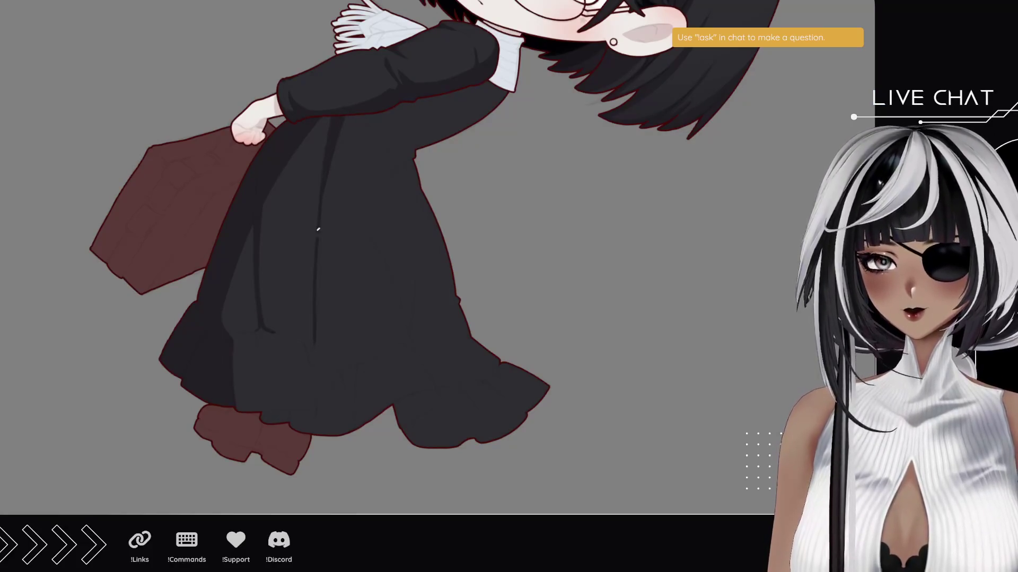
# Try a diagonal shadow along a dress fold, compare it, then remove it.
pyautogui.moveTo(83, 193)
pyautogui.mouseDown()
pyautogui.moveTo(75, 262)
pyautogui.moveTo(114, 364)
pyautogui.moveTo(152, 325)
pyautogui.moveTo(157, 333)
pyautogui.mouseUp()
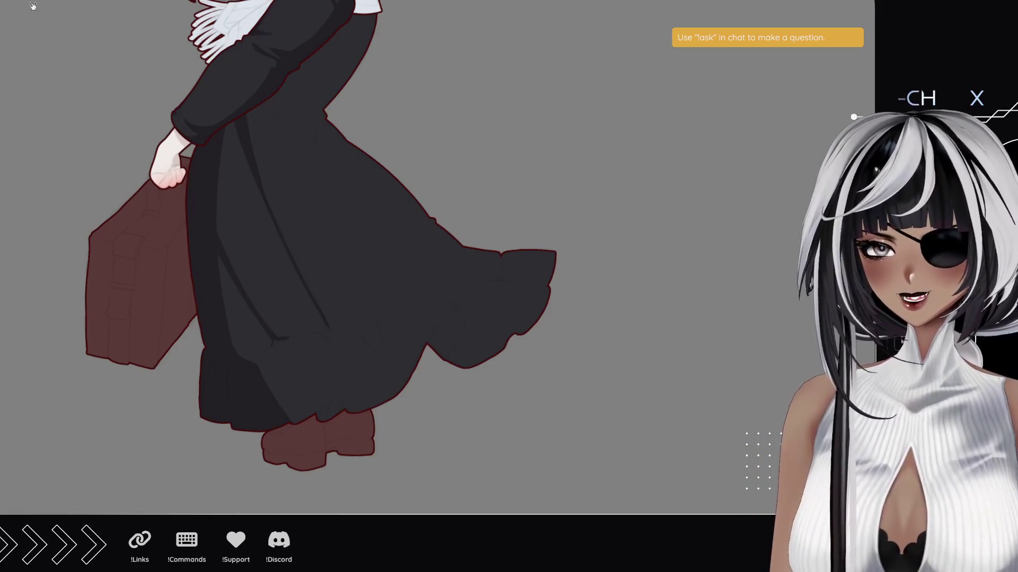
pyautogui.moveTo(279, 337); pyautogui.dragTo(220, 183)
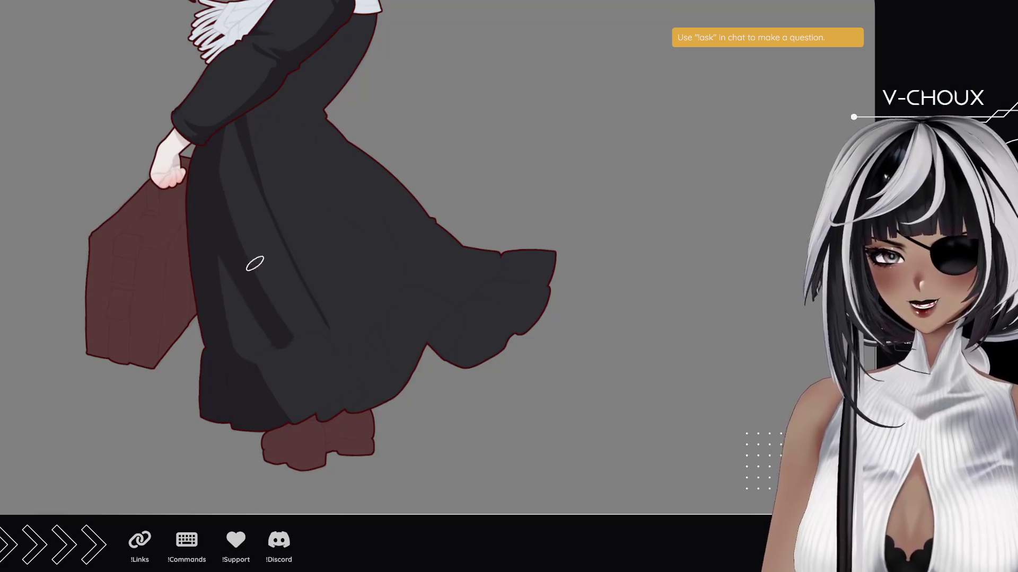
pyautogui.hotkey('ctrl', 'z')
pyautogui.hotkey('ctrl', 'y')
pyautogui.hotkey('ctrl', 'z')
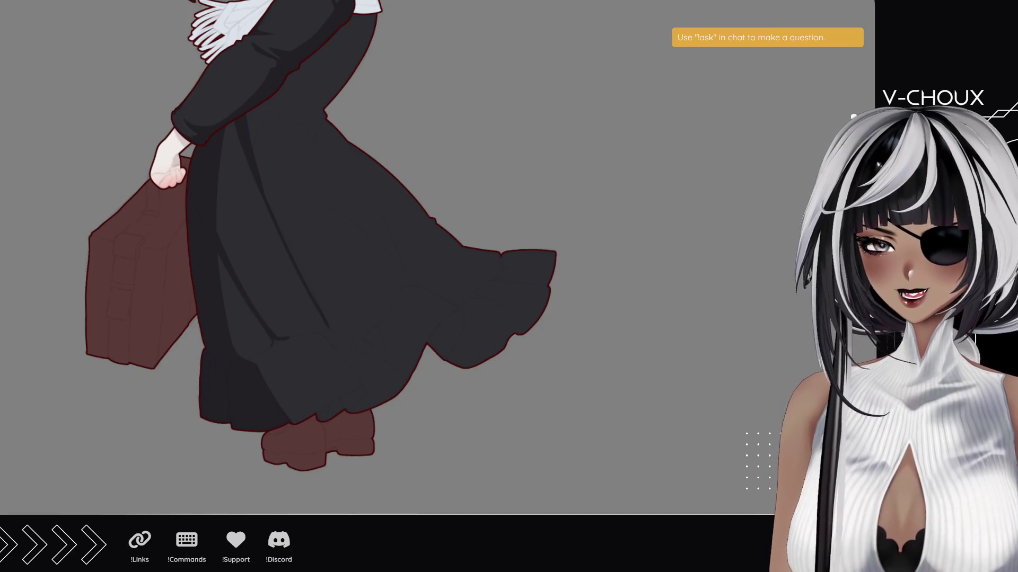
pyautogui.moveTo(229, 383)
pyautogui.mouseDown()
pyautogui.moveTo(432, 261)
pyautogui.moveTo(126, 234)
pyautogui.mouseUp()
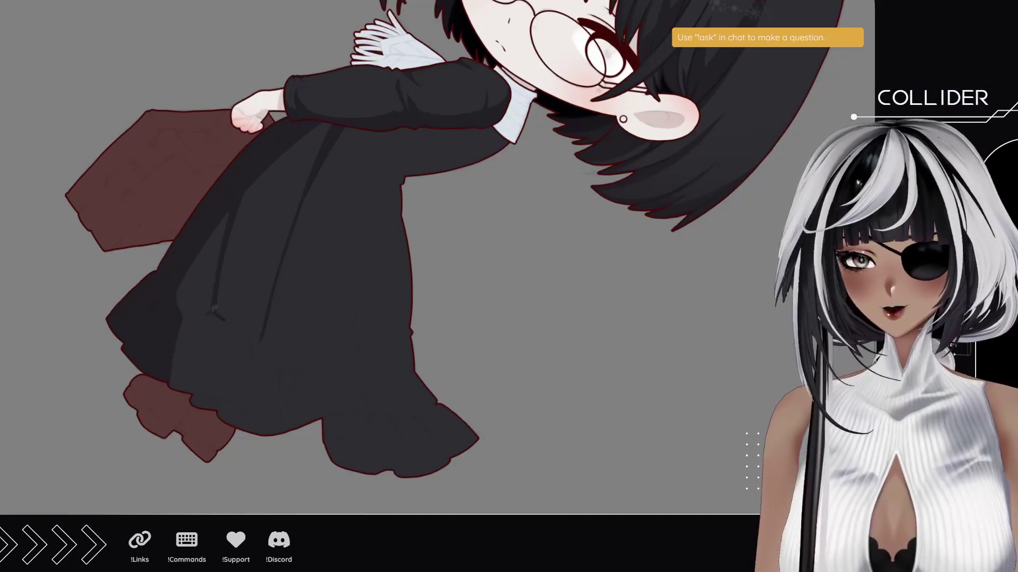
# Paint two long fold shadows up the skirt and hatch shadow strokes on the upper dress.
pyautogui.moveTo(215, 313); pyautogui.dragTo(283, 154)
pyautogui.hotkey('ctrl', 'z')
pyautogui.moveTo(218, 308); pyautogui.dragTo(283, 154)
pyautogui.moveTo(226, 279)
pyautogui.mouseDown()
pyautogui.moveTo(239, 213)
pyautogui.moveTo(278, 159)
pyautogui.moveTo(270, 226)
pyautogui.moveTo(303, 139)
pyautogui.mouseUp()
pyautogui.moveTo(284, 201); pyautogui.dragTo(305, 122)
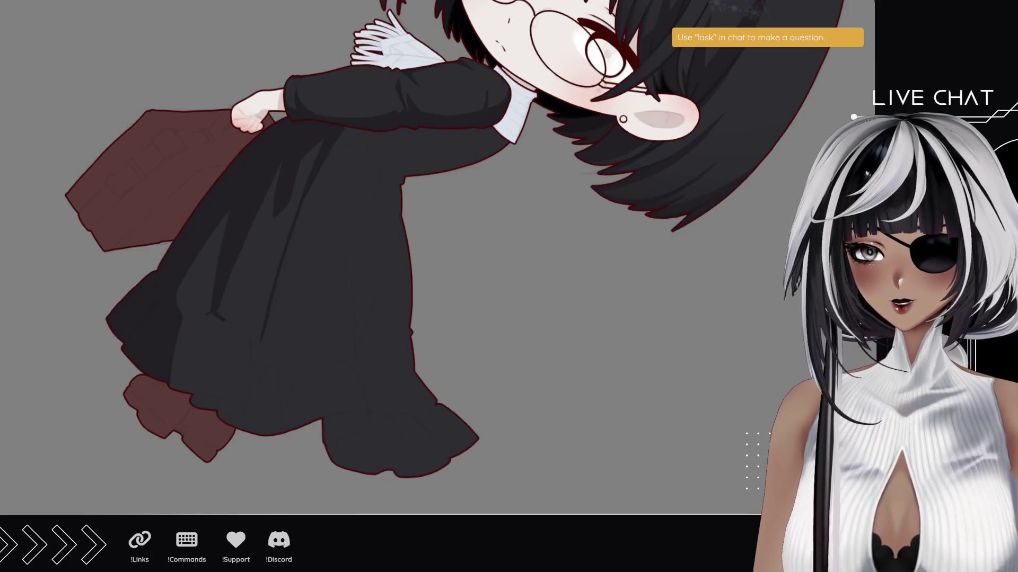
pyautogui.scroll(5, 192, 357)
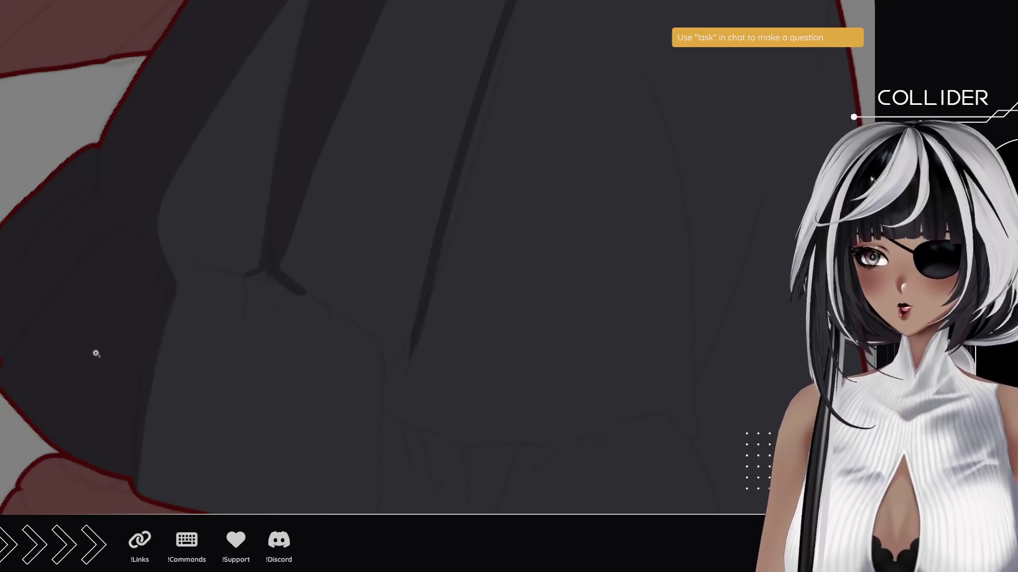
# Brush and darken a shadow inside the hem opening next to the brown shoe.
pyautogui.moveTo(57, 183)
pyautogui.mouseDown()
pyautogui.moveTo(46, 257)
pyautogui.moveTo(345, 432)
pyautogui.moveTo(415, 329)
pyautogui.mouseUp()
pyautogui.scroll(2, 366, 244)
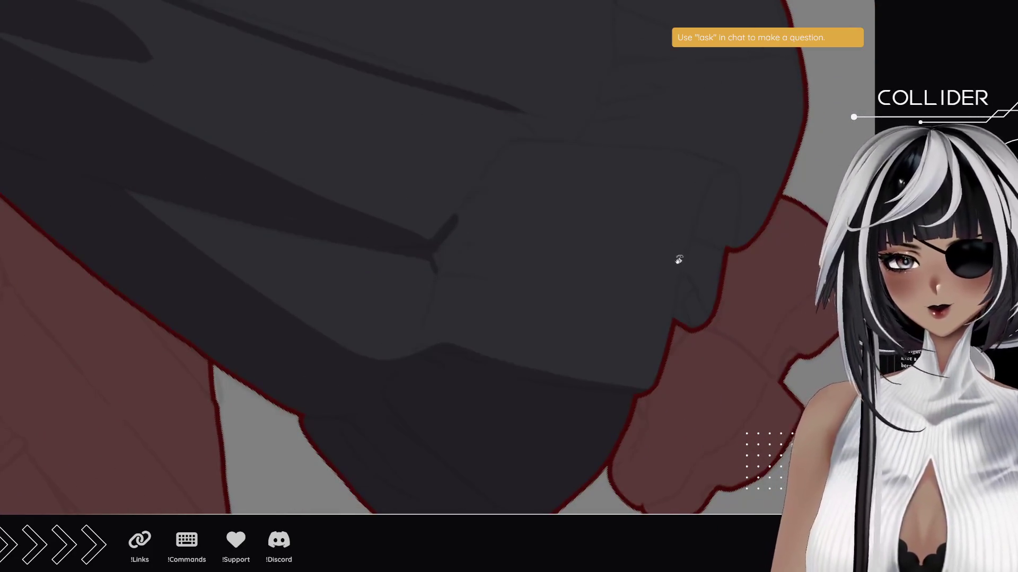
pyautogui.moveTo(609, 302); pyautogui.dragTo(381, 327)
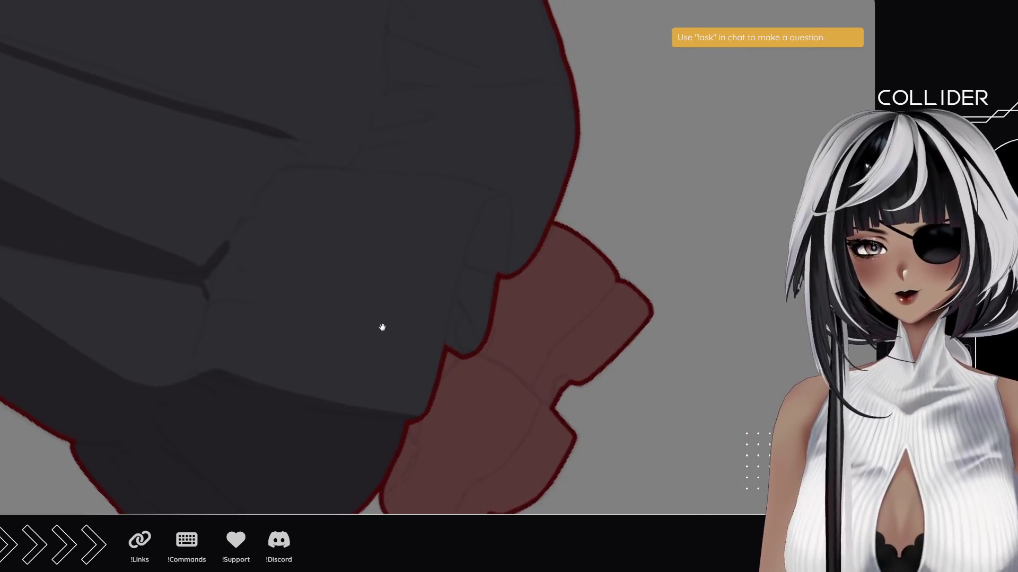
pyautogui.moveTo(456, 339)
pyautogui.mouseDown()
pyautogui.moveTo(484, 214)
pyautogui.moveTo(497, 207)
pyautogui.moveTo(493, 283)
pyautogui.mouseUp()
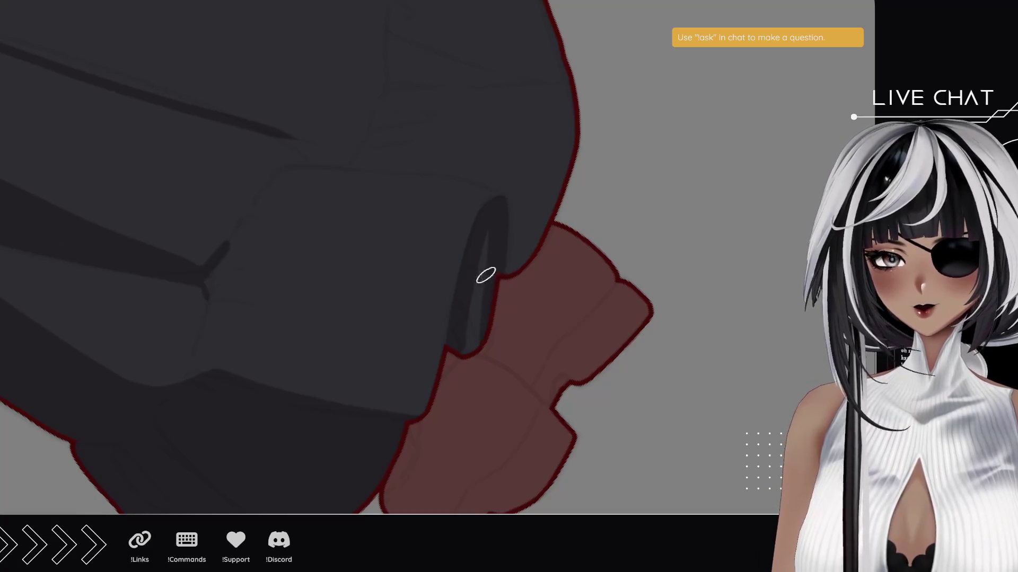
pyautogui.hotkey('ctrl', 'z')
pyautogui.moveTo(454, 347)
pyautogui.mouseDown()
pyautogui.moveTo(488, 204)
pyautogui.moveTo(468, 361)
pyautogui.mouseUp()
pyautogui.moveTo(476, 281); pyautogui.dragTo(459, 354)
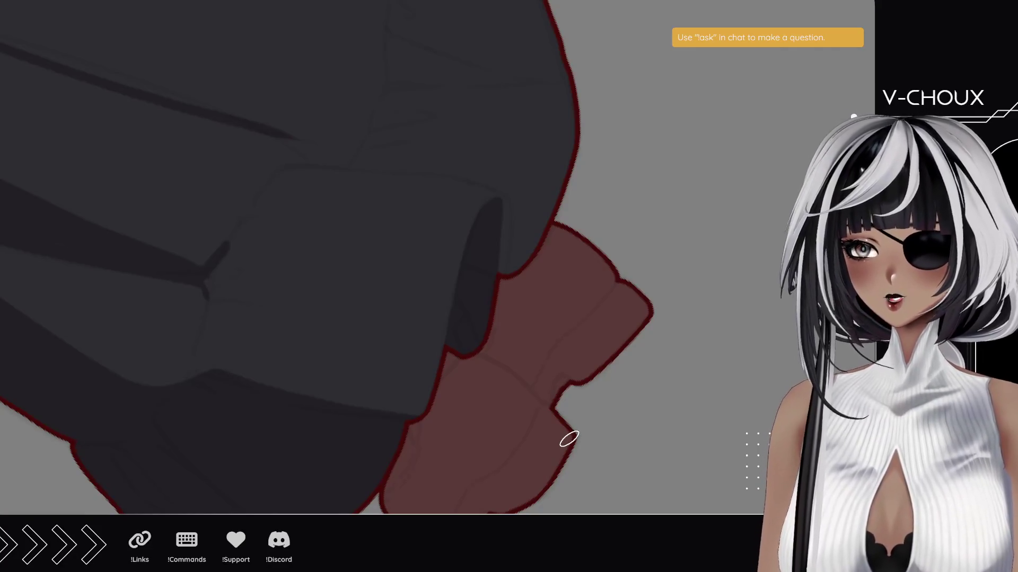
pyautogui.moveTo(479, 298)
pyautogui.mouseDown()
pyautogui.moveTo(446, 209)
pyautogui.moveTo(445, 371)
pyautogui.moveTo(386, 435)
pyautogui.moveTo(243, 406)
pyautogui.mouseUp()
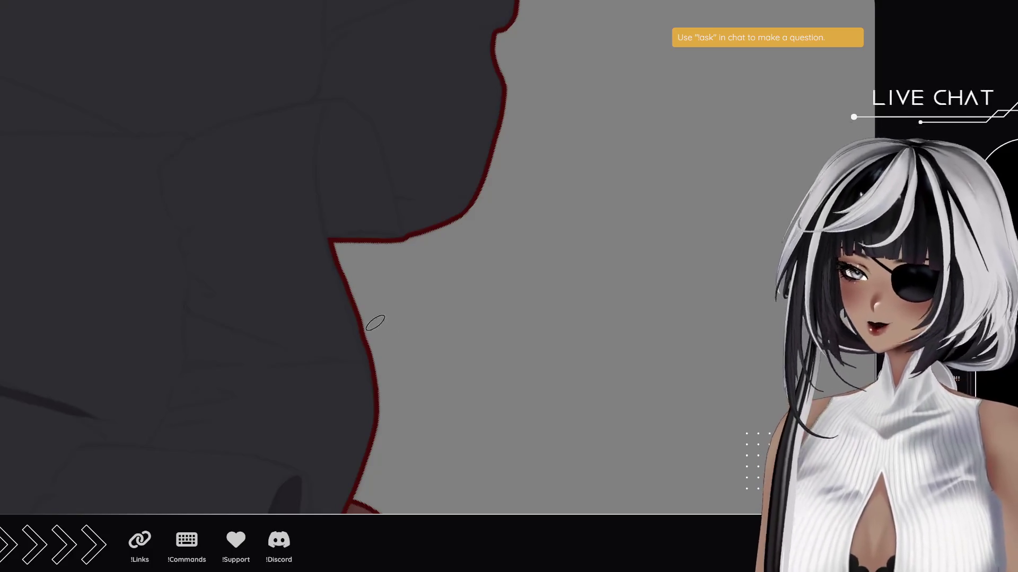
# Fill the arched opening with shadow and darken the notch and upper-left edge of the ruffle.
pyautogui.moveTo(345, 244); pyautogui.dragTo(332, 112)
pyautogui.moveTo(343, 236)
pyautogui.mouseDown()
pyautogui.moveTo(330, 111)
pyautogui.moveTo(352, 108)
pyautogui.moveTo(376, 156)
pyautogui.moveTo(386, 248)
pyautogui.moveTo(339, 127)
pyautogui.moveTo(353, 177)
pyautogui.moveTo(404, 268)
pyautogui.mouseUp()
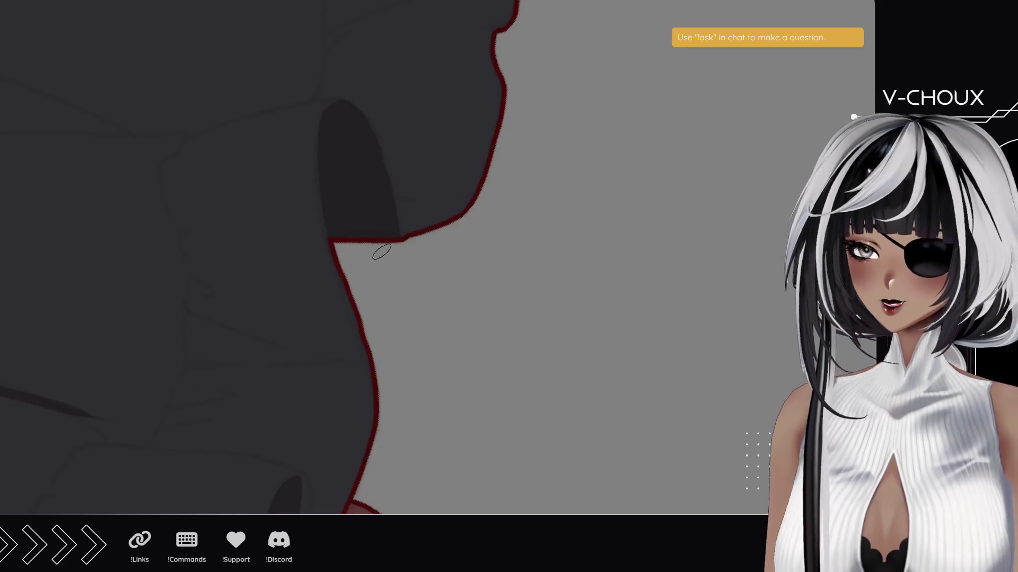
pyautogui.moveTo(360, 139)
pyautogui.mouseDown()
pyautogui.moveTo(368, 277)
pyautogui.moveTo(391, 311)
pyautogui.mouseUp()
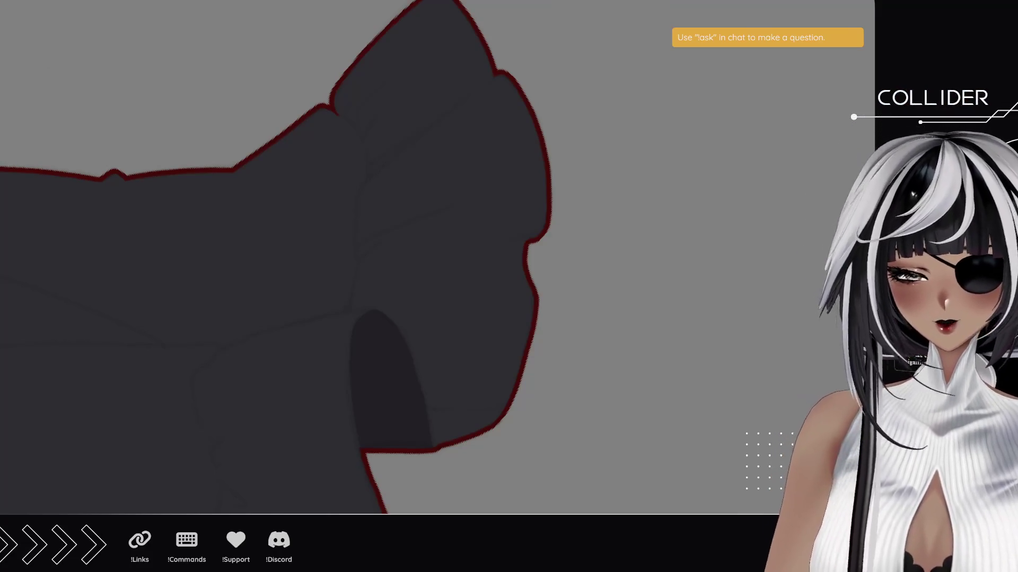
pyautogui.moveTo(315, 116)
pyautogui.mouseDown()
pyautogui.moveTo(336, 111)
pyautogui.moveTo(378, 150)
pyautogui.mouseUp()
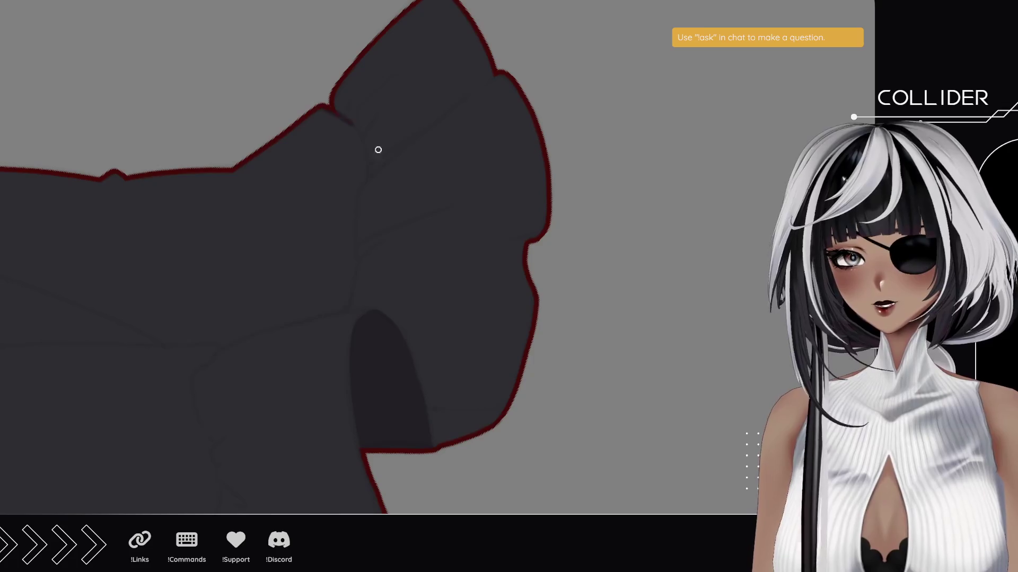
pyautogui.moveTo(343, 113)
pyautogui.mouseDown()
pyautogui.moveTo(343, 93)
pyautogui.moveTo(339, 105)
pyautogui.mouseUp()
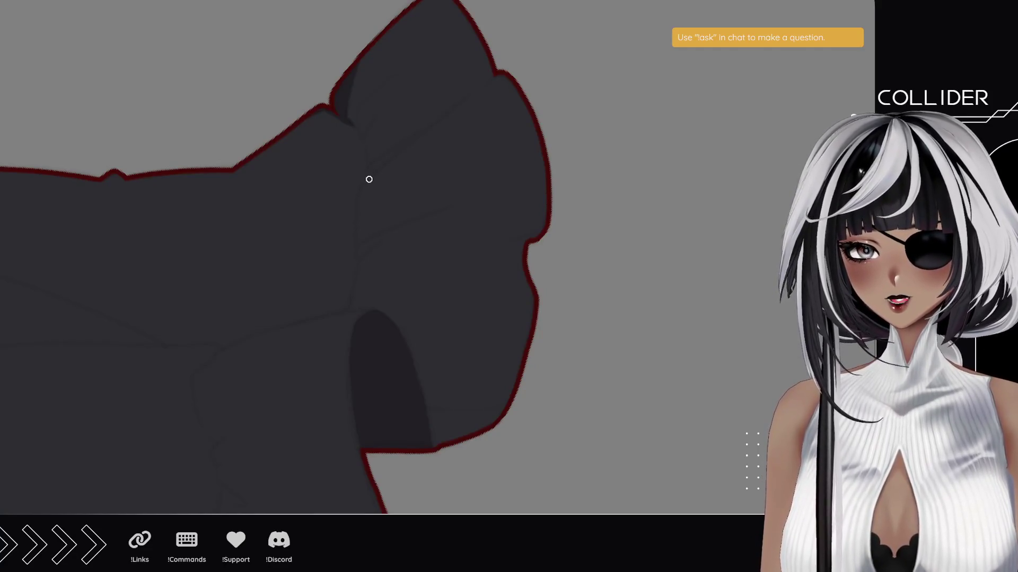
# Paint a darker diagonal fold and leaf-shaped shadows across the ruffle and its upper-right band.
pyautogui.moveTo(371, 180); pyautogui.dragTo(490, 74)
pyautogui.hotkey('ctrl', 'z')
pyautogui.moveTo(373, 175); pyautogui.dragTo(480, 78)
pyautogui.moveTo(368, 164); pyautogui.dragTo(553, 29)
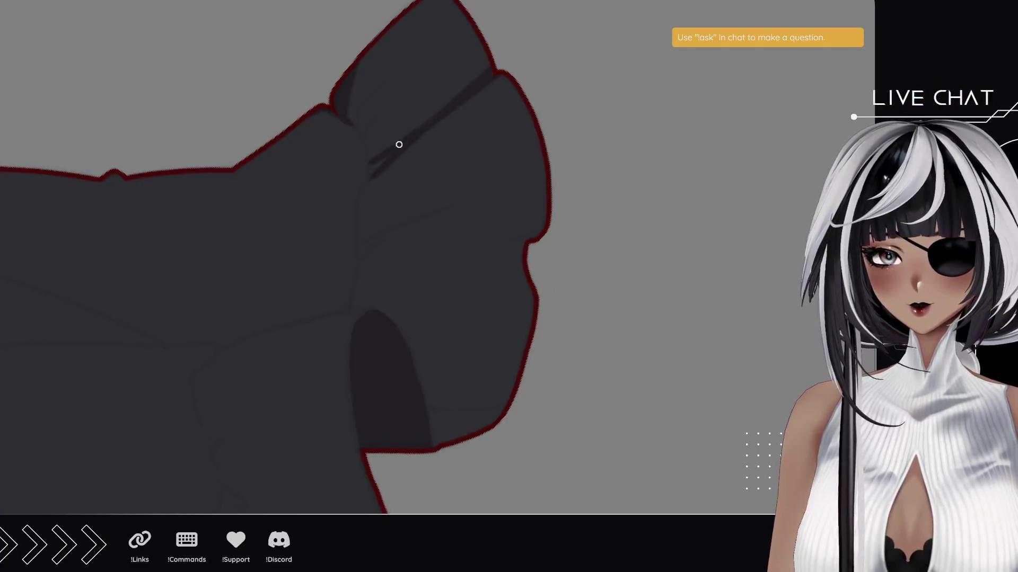
pyautogui.moveTo(370, 169)
pyautogui.mouseDown()
pyautogui.moveTo(371, 177)
pyautogui.moveTo(405, 58)
pyautogui.mouseUp()
pyautogui.moveTo(374, 120); pyautogui.dragTo(405, 58)
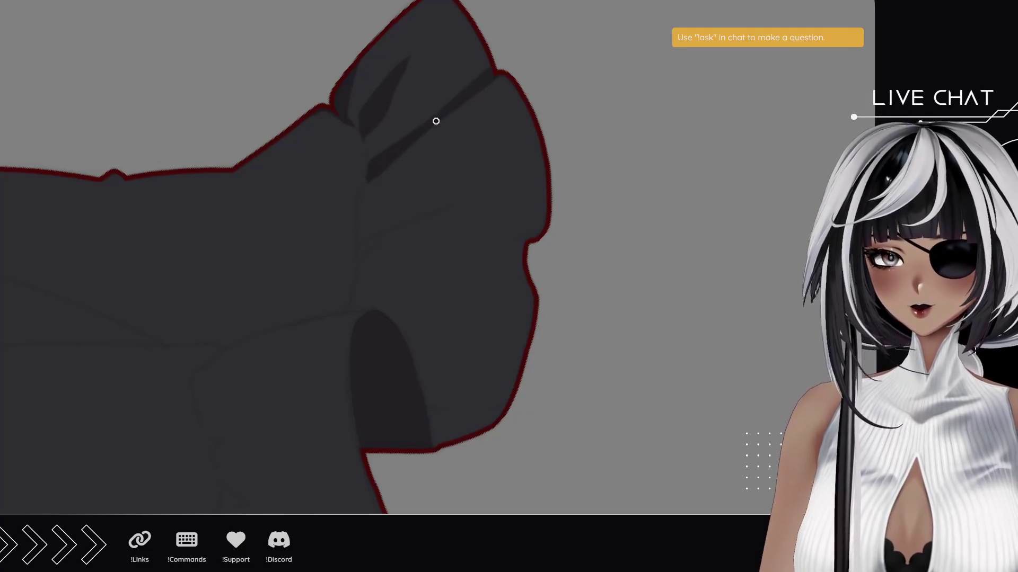
pyautogui.moveTo(454, 101); pyautogui.dragTo(488, 48)
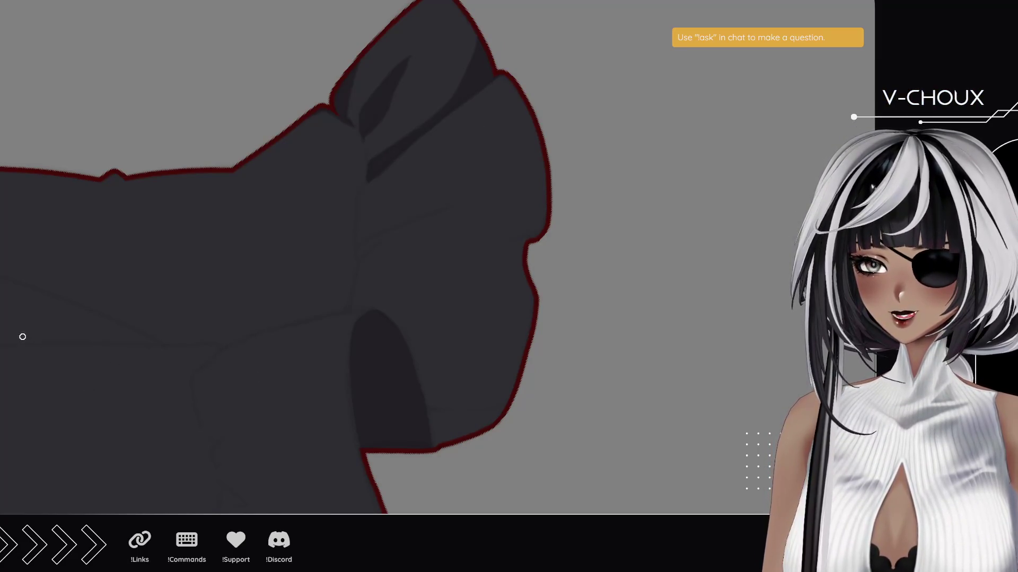
pyautogui.moveTo(218, 395)
pyautogui.mouseDown()
pyautogui.moveTo(211, 101)
pyautogui.moveTo(336, 291)
pyautogui.moveTo(210, 328)
pyautogui.moveTo(230, 354)
pyautogui.moveTo(216, 332)
pyautogui.mouseUp()
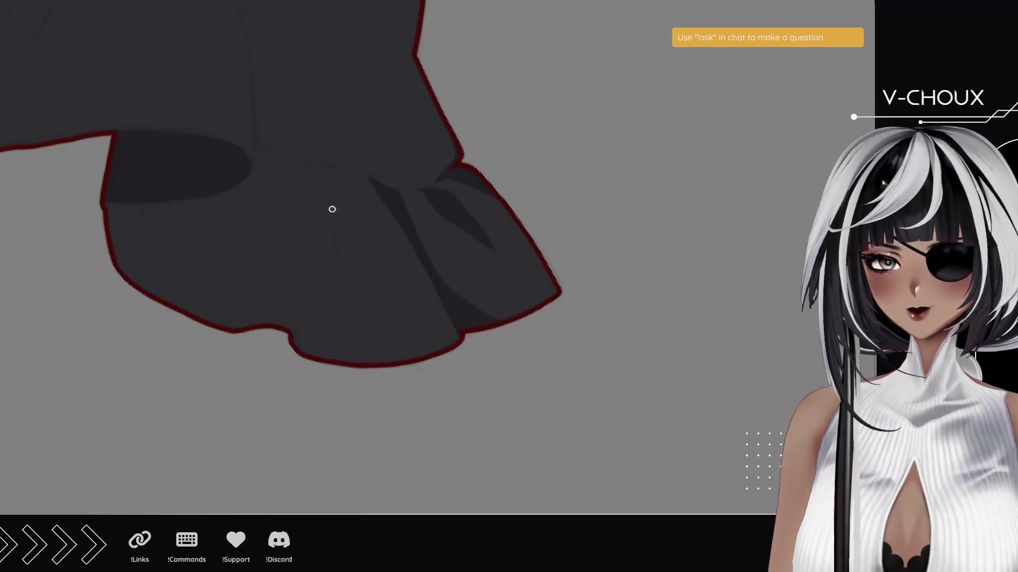
# Paint a narrow V-shaped fold on the skirt and two fold shadows down the hem ruffle.
pyautogui.moveTo(318, 164); pyautogui.dragTo(342, 275)
pyautogui.moveTo(320, 169); pyautogui.dragTo(345, 280)
pyautogui.moveTo(330, 181); pyautogui.dragTo(342, 200)
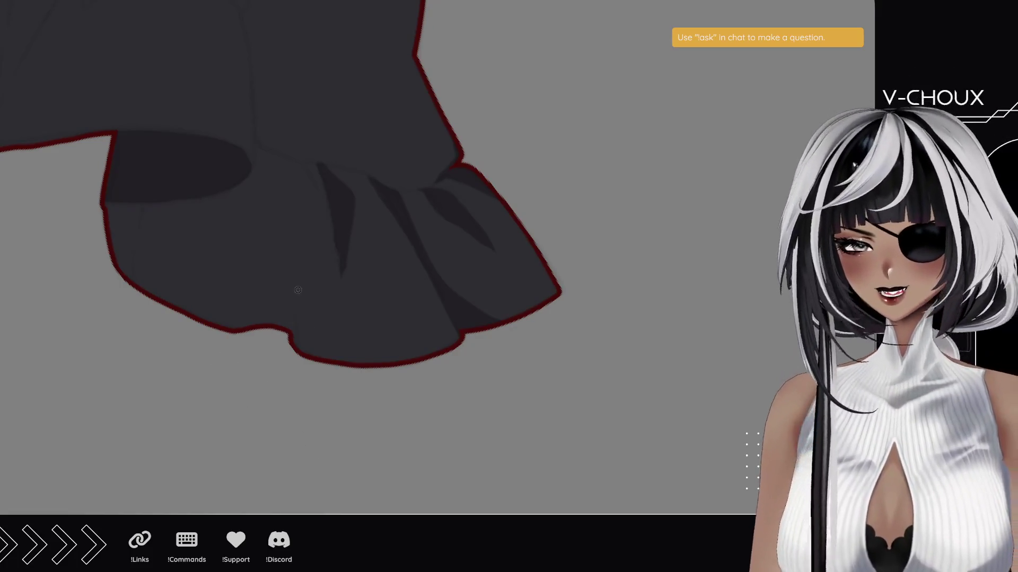
pyautogui.moveTo(193, 252); pyautogui.dragTo(261, 278)
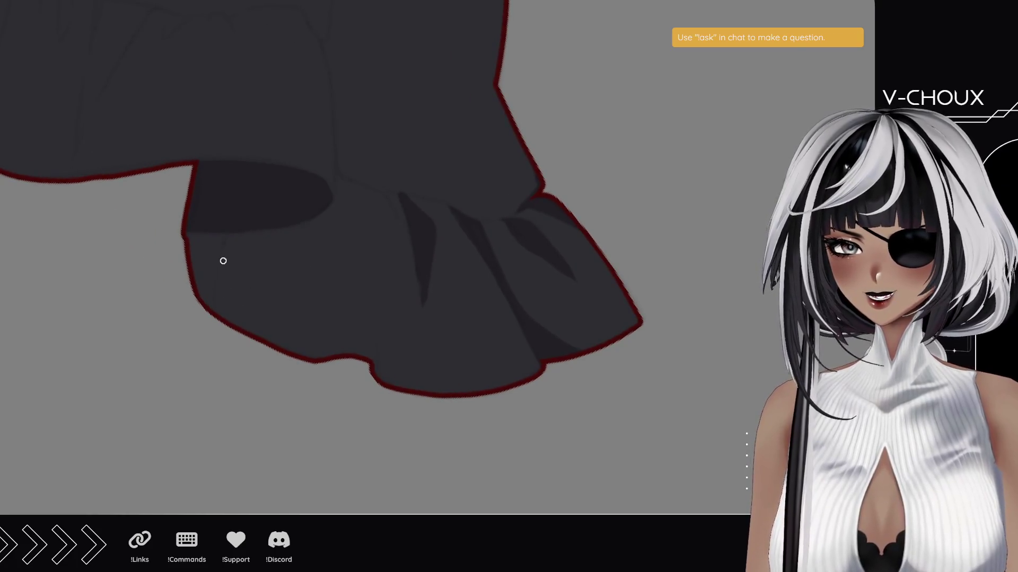
pyautogui.moveTo(231, 234); pyautogui.dragTo(214, 313)
pyautogui.moveTo(263, 232)
pyautogui.mouseDown()
pyautogui.moveTo(303, 354)
pyautogui.moveTo(262, 231)
pyautogui.moveTo(282, 347)
pyautogui.moveTo(252, 323)
pyautogui.moveTo(232, 336)
pyautogui.moveTo(223, 318)
pyautogui.mouseUp()
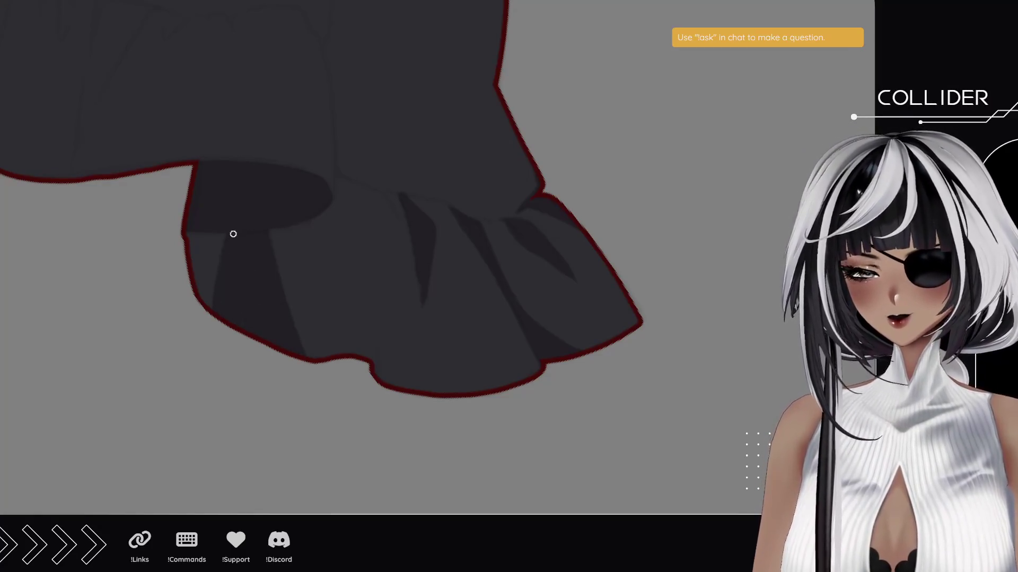
# Add long, curved and tapered fold shadows down the lower skirt, deepening the gaps between folds.
pyautogui.moveTo(264, 222)
pyautogui.mouseDown()
pyautogui.moveTo(244, 423)
pyautogui.moveTo(438, 436)
pyautogui.moveTo(418, 386)
pyautogui.moveTo(307, 343)
pyautogui.mouseUp()
pyautogui.moveTo(300, 291)
pyautogui.mouseDown()
pyautogui.moveTo(301, 248)
pyautogui.moveTo(297, 288)
pyautogui.moveTo(320, 261)
pyautogui.moveTo(329, 298)
pyautogui.moveTo(323, 248)
pyautogui.mouseUp()
pyautogui.moveTo(355, 278); pyautogui.dragTo(337, 419)
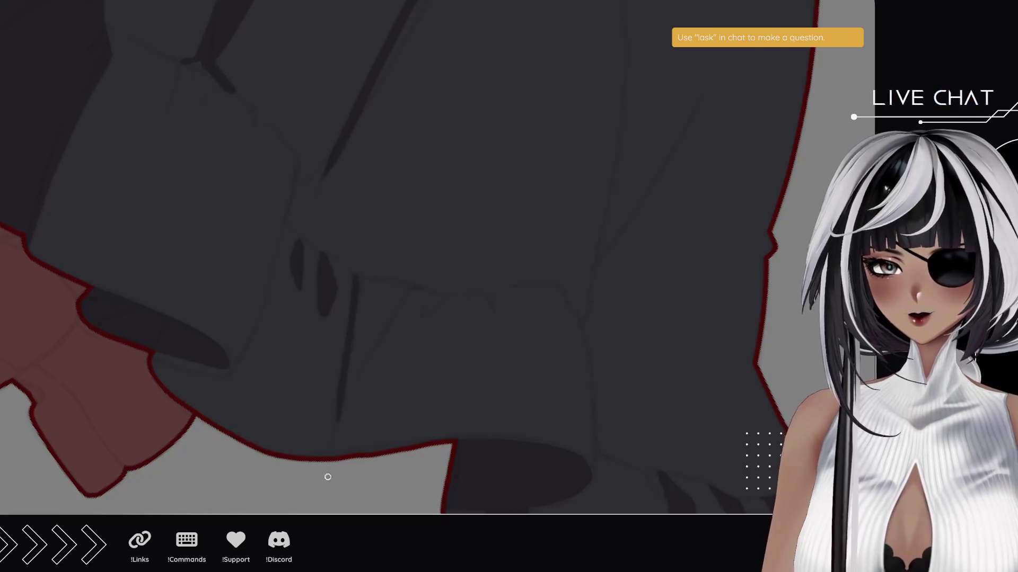
pyautogui.moveTo(412, 285); pyautogui.dragTo(318, 455)
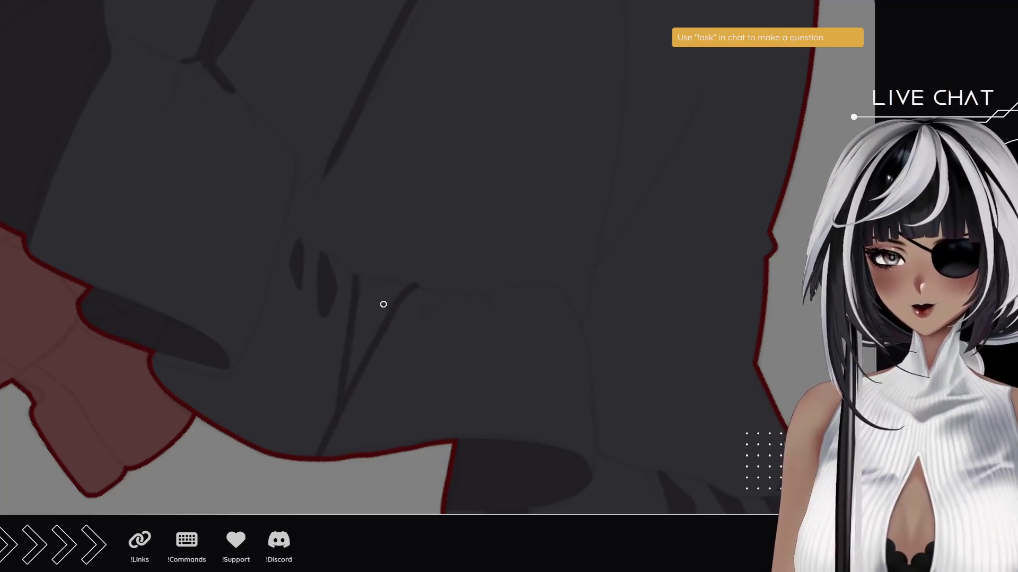
pyautogui.moveTo(348, 263)
pyautogui.mouseDown()
pyautogui.moveTo(375, 291)
pyautogui.moveTo(364, 279)
pyautogui.moveTo(421, 287)
pyautogui.moveTo(371, 330)
pyautogui.mouseUp()
pyautogui.moveTo(394, 291)
pyautogui.mouseDown()
pyautogui.moveTo(371, 322)
pyautogui.moveTo(366, 307)
pyautogui.mouseUp()
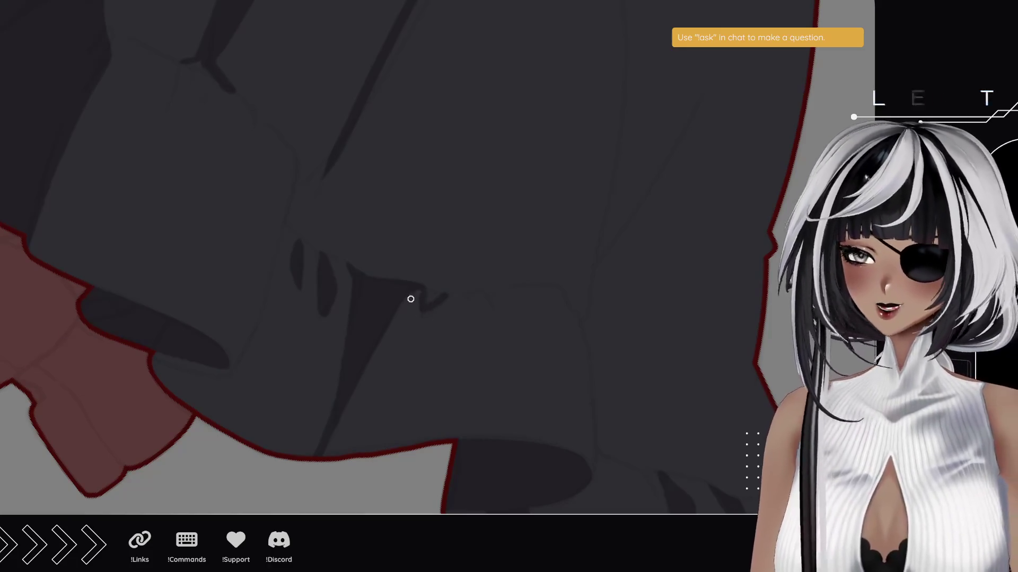
pyautogui.moveTo(430, 289); pyautogui.dragTo(423, 302)
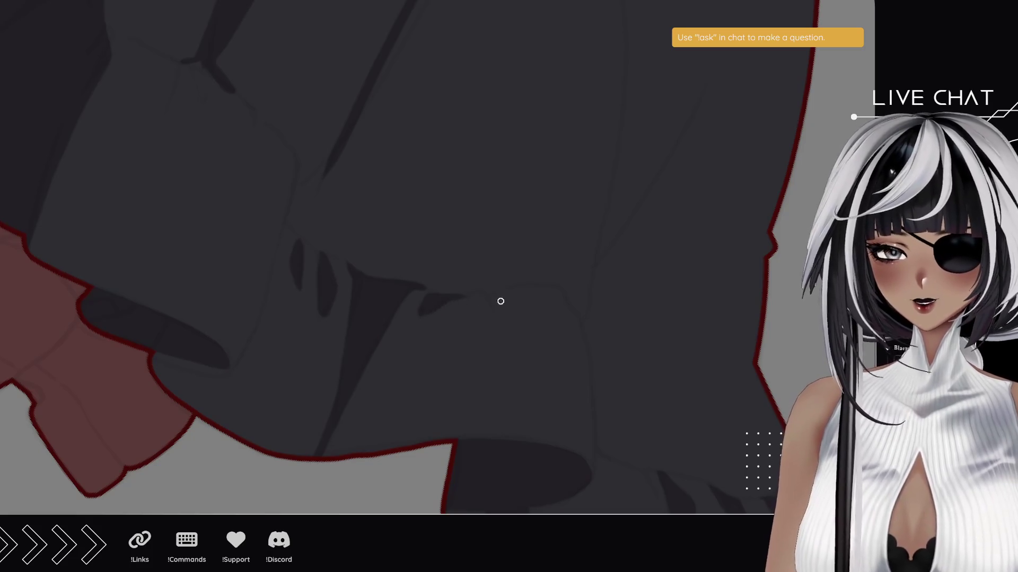
pyautogui.moveTo(507, 294)
pyautogui.mouseDown()
pyautogui.moveTo(493, 298)
pyautogui.moveTo(498, 343)
pyautogui.moveTo(502, 296)
pyautogui.mouseUp()
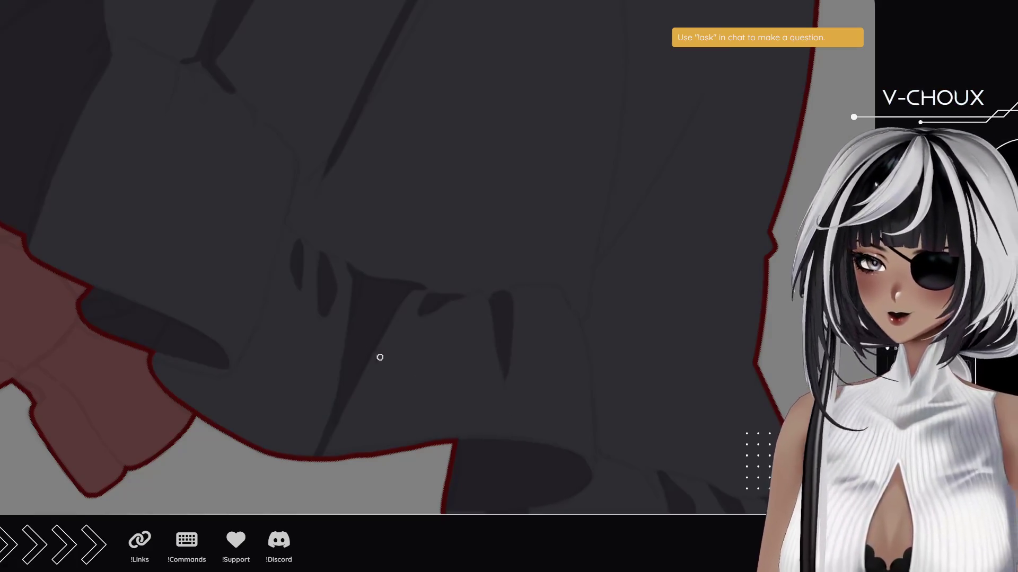
pyautogui.moveTo(222, 261)
pyautogui.mouseDown()
pyautogui.moveTo(366, 239)
pyautogui.moveTo(421, 304)
pyautogui.moveTo(338, 257)
pyautogui.moveTo(336, 307)
pyautogui.moveTo(288, 355)
pyautogui.moveTo(325, 292)
pyautogui.mouseUp()
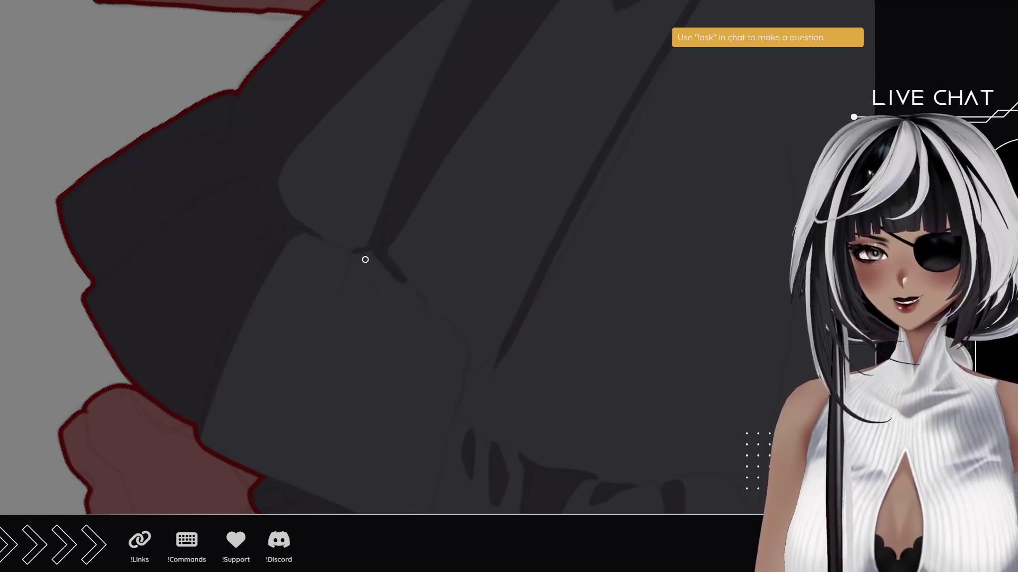
# Darken the wedge-shaped fold shadow and draw thin crease shadows on the hem ruffle.
pyautogui.moveTo(360, 251)
pyautogui.mouseDown()
pyautogui.moveTo(373, 286)
pyautogui.moveTo(389, 289)
pyautogui.mouseUp()
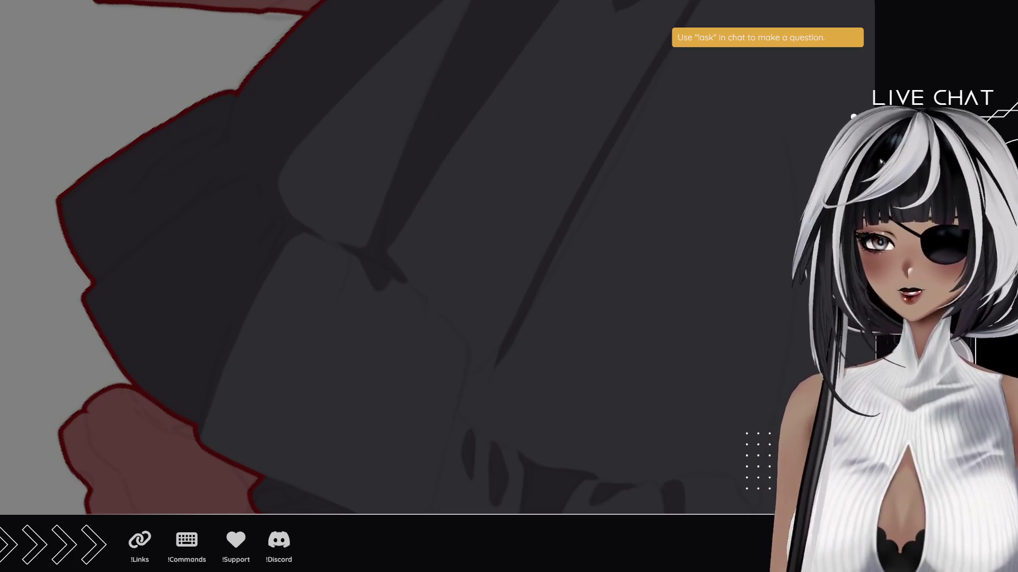
pyautogui.moveTo(104, 230)
pyautogui.mouseDown()
pyautogui.moveTo(102, 307)
pyautogui.moveTo(134, 291)
pyautogui.mouseUp()
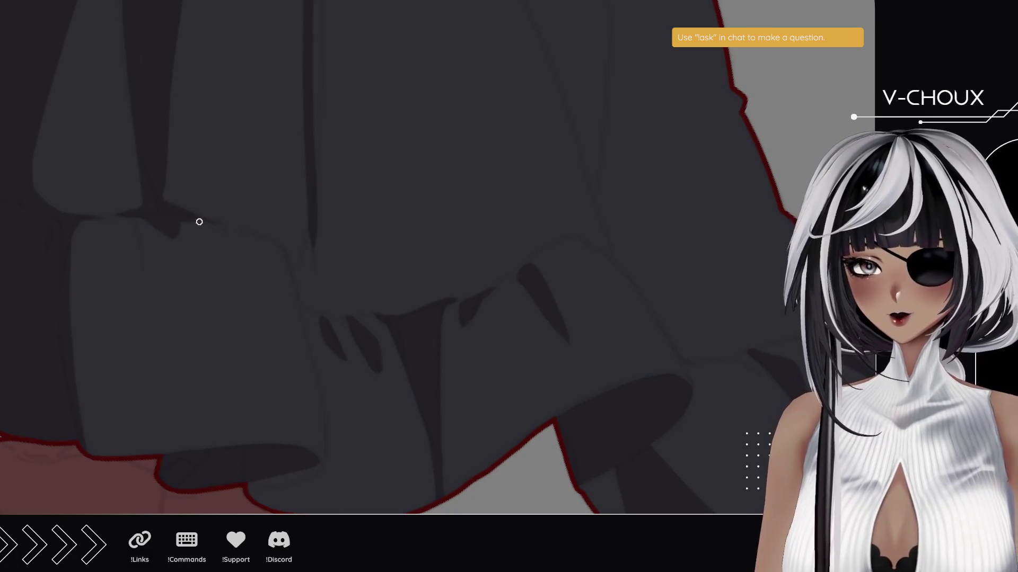
pyautogui.moveTo(249, 302)
pyautogui.mouseDown()
pyautogui.moveTo(234, 241)
pyautogui.moveTo(264, 313)
pyautogui.mouseUp()
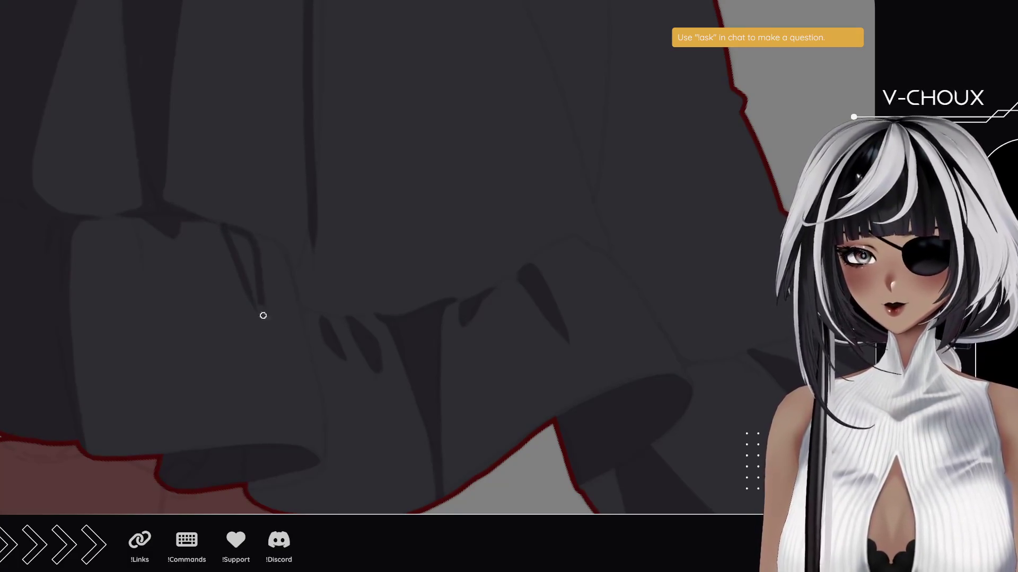
pyautogui.hotkey('ctrl', 'z')
pyautogui.moveTo(226, 229); pyautogui.dragTo(241, 257)
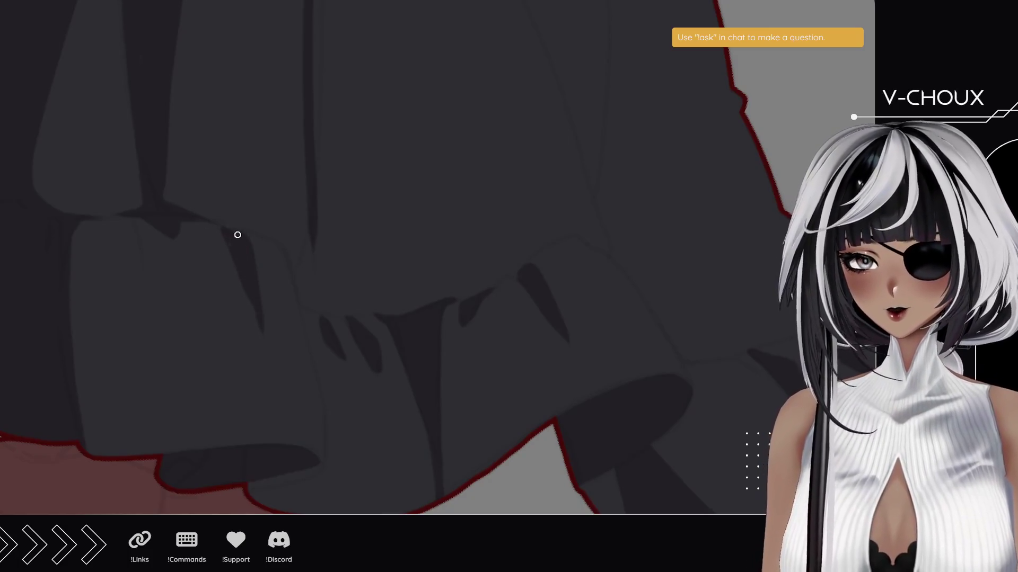
pyautogui.moveTo(187, 227)
pyautogui.mouseDown()
pyautogui.moveTo(205, 243)
pyautogui.moveTo(224, 347)
pyautogui.moveTo(250, 387)
pyautogui.moveTo(238, 395)
pyautogui.moveTo(198, 313)
pyautogui.moveTo(193, 336)
pyautogui.mouseUp()
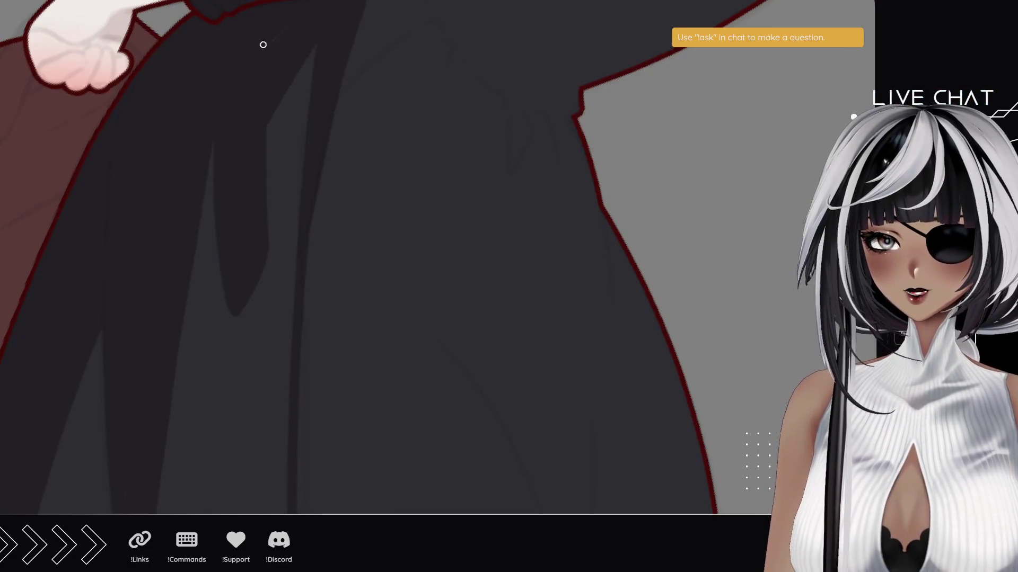
# Shade the dress near the waist edge and add a curved shadow along the sleeve fold.
pyautogui.moveTo(250, 63); pyautogui.dragTo(147, 219)
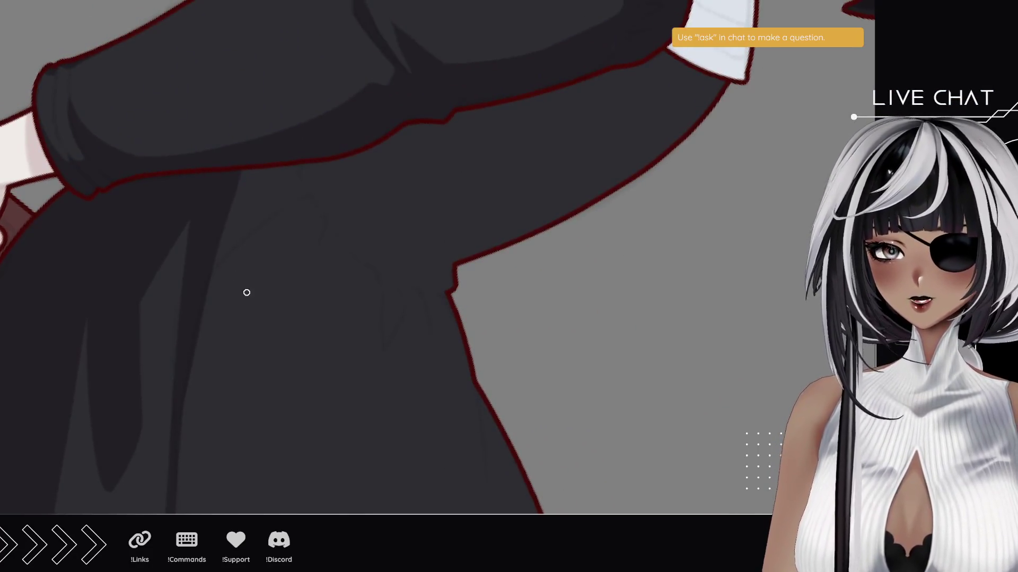
pyautogui.scroll(-5, 182, 359)
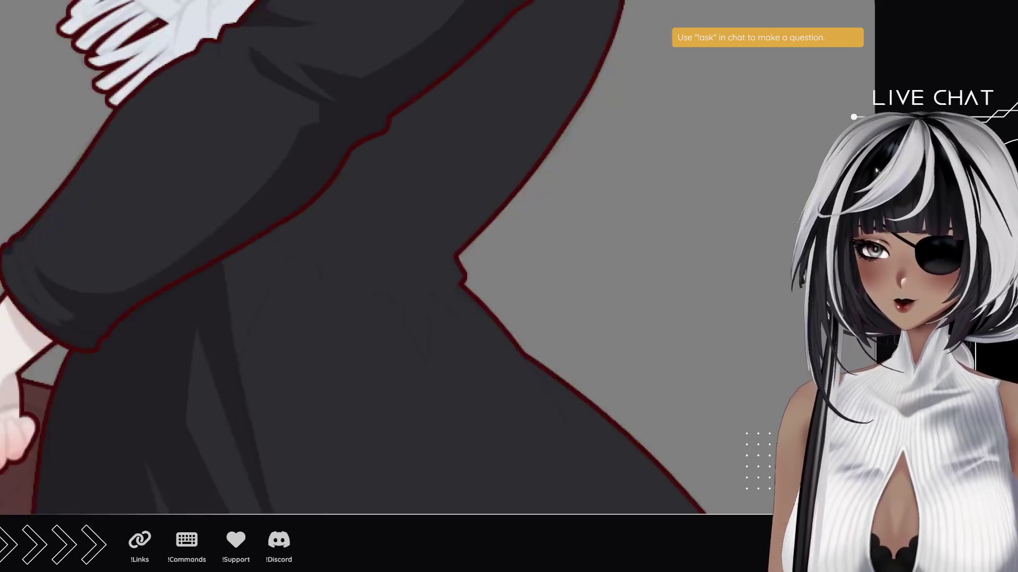
pyautogui.scroll(3, 241, 275)
pyautogui.scroll(-5, 250, 286)
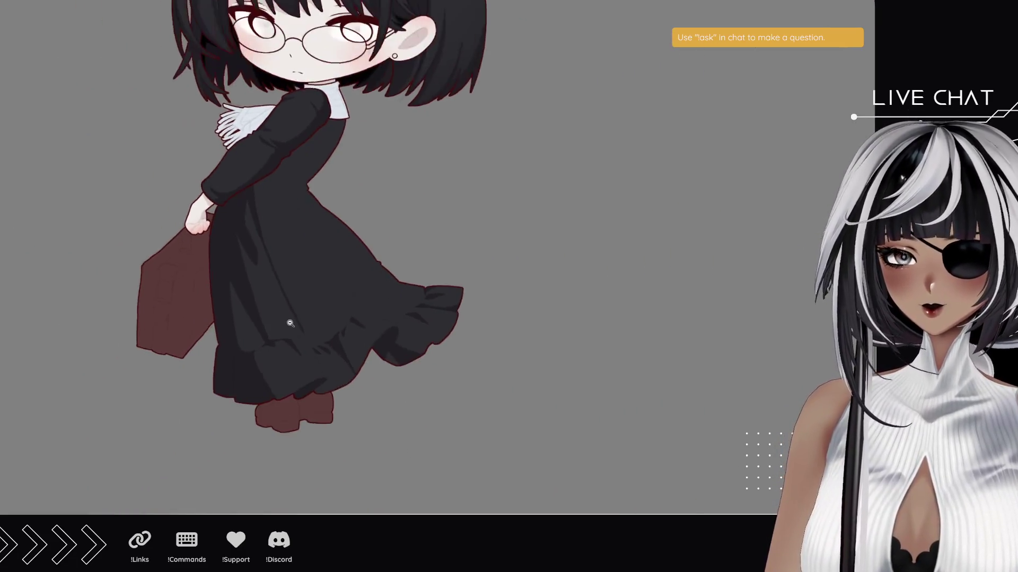
pyautogui.scroll(5, 256, 245)
pyautogui.scroll(3, 256, 245)
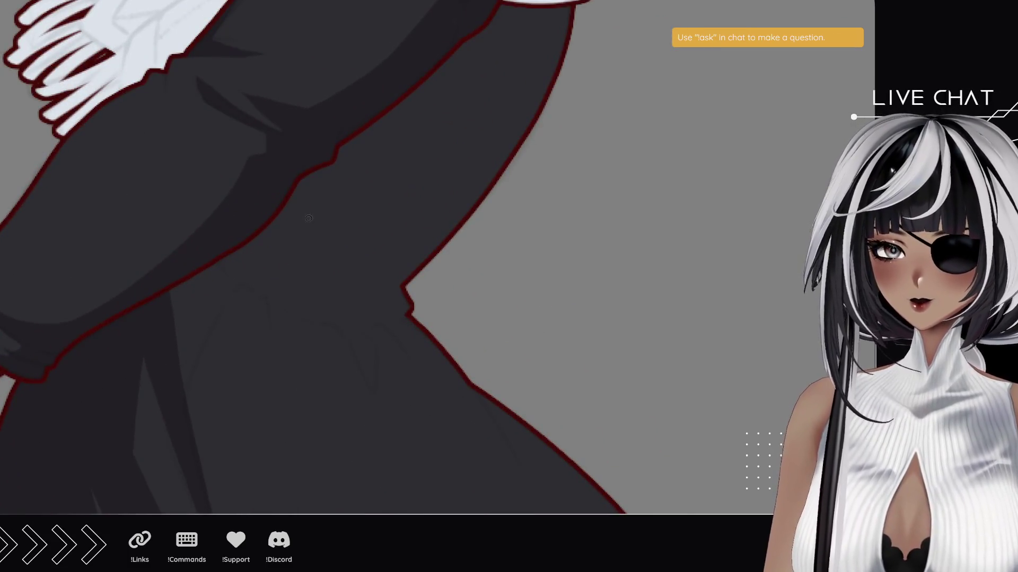
pyautogui.moveTo(418, 273)
pyautogui.mouseDown()
pyautogui.moveTo(397, 302)
pyautogui.moveTo(419, 297)
pyautogui.moveTo(412, 291)
pyautogui.mouseUp()
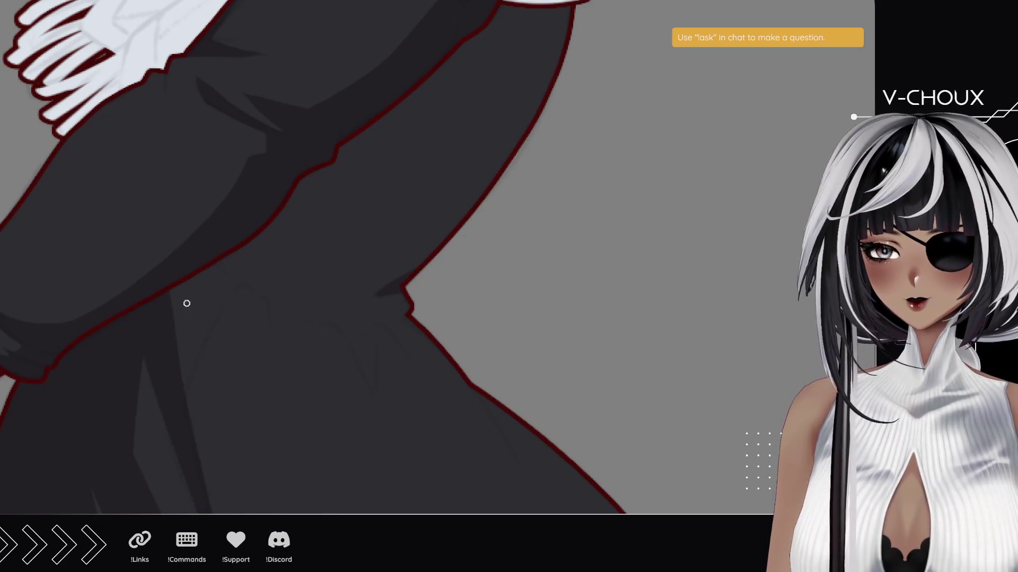
pyautogui.moveTo(119, 329)
pyautogui.mouseDown()
pyautogui.moveTo(175, 250)
pyautogui.moveTo(125, 242)
pyautogui.mouseUp()
pyautogui.moveTo(384, 249); pyautogui.dragTo(393, 217)
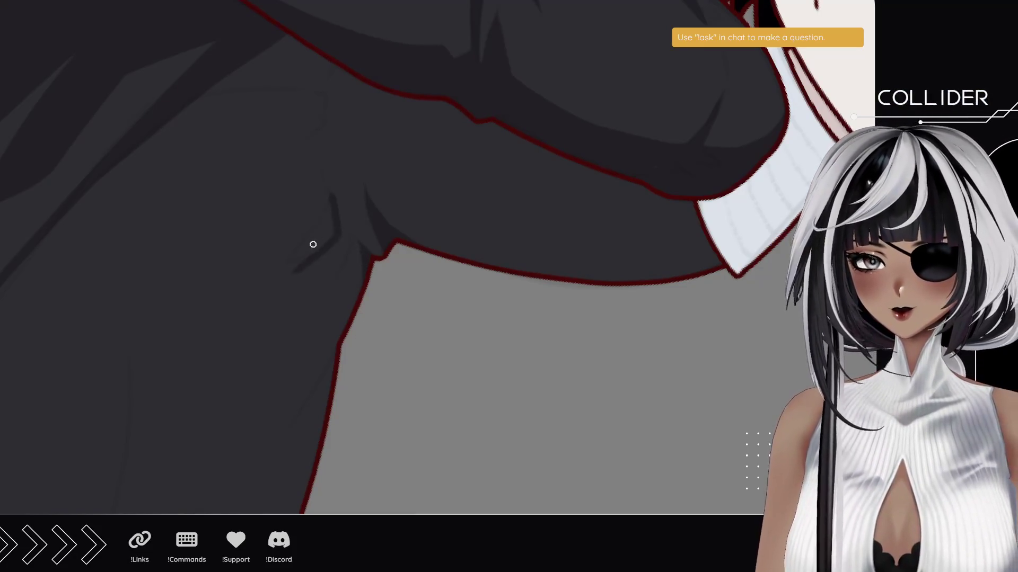
# Draw, refine and darken a curved crease shadow under the sleeve at the armpit.
pyautogui.moveTo(327, 193); pyautogui.dragTo(280, 268)
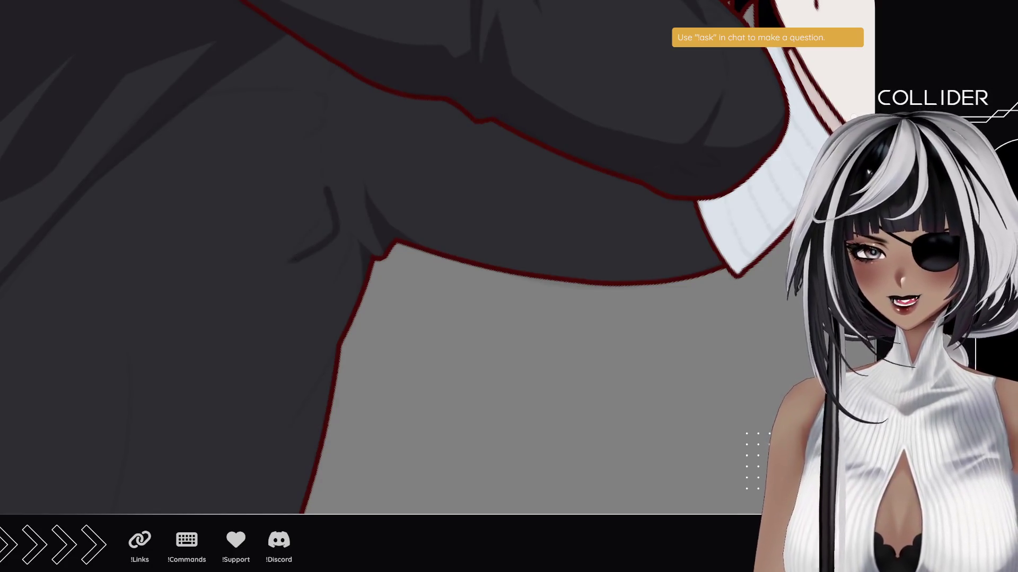
pyautogui.moveTo(311, 236); pyautogui.dragTo(296, 255)
pyautogui.moveTo(295, 258)
pyautogui.mouseDown()
pyautogui.moveTo(325, 211)
pyautogui.moveTo(319, 238)
pyautogui.mouseUp()
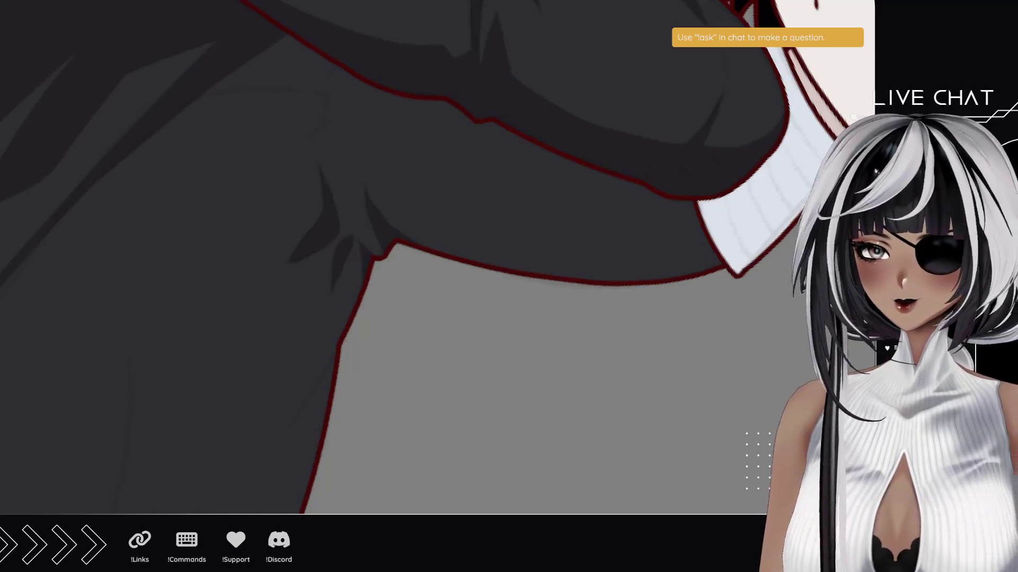
pyautogui.moveTo(175, 168)
pyautogui.mouseDown()
pyautogui.moveTo(152, 295)
pyautogui.moveTo(237, 361)
pyautogui.mouseUp()
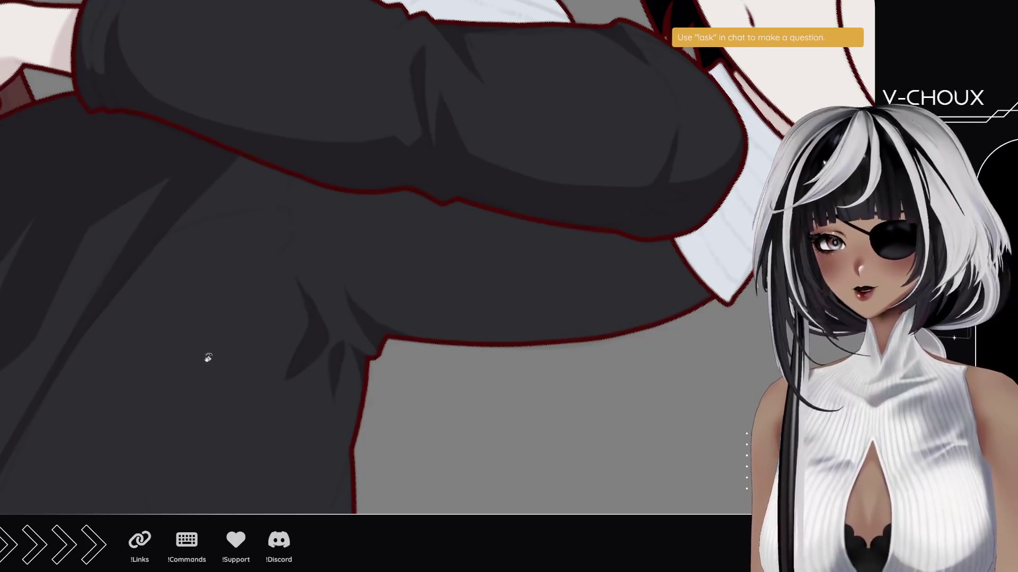
pyautogui.moveTo(96, 186)
pyautogui.mouseDown()
pyautogui.moveTo(72, 265)
pyautogui.moveTo(143, 380)
pyautogui.moveTo(219, 435)
pyautogui.moveTo(274, 243)
pyautogui.mouseUp()
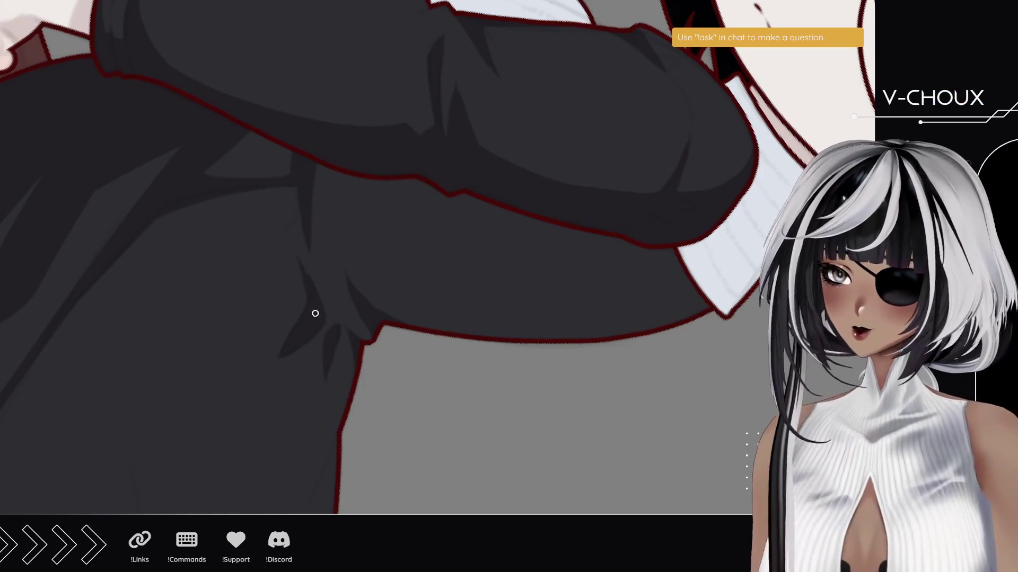
pyautogui.moveTo(99, 161)
pyautogui.mouseDown()
pyautogui.moveTo(132, 347)
pyautogui.moveTo(250, 427)
pyautogui.moveTo(191, 302)
pyautogui.moveTo(232, 333)
pyautogui.mouseUp()
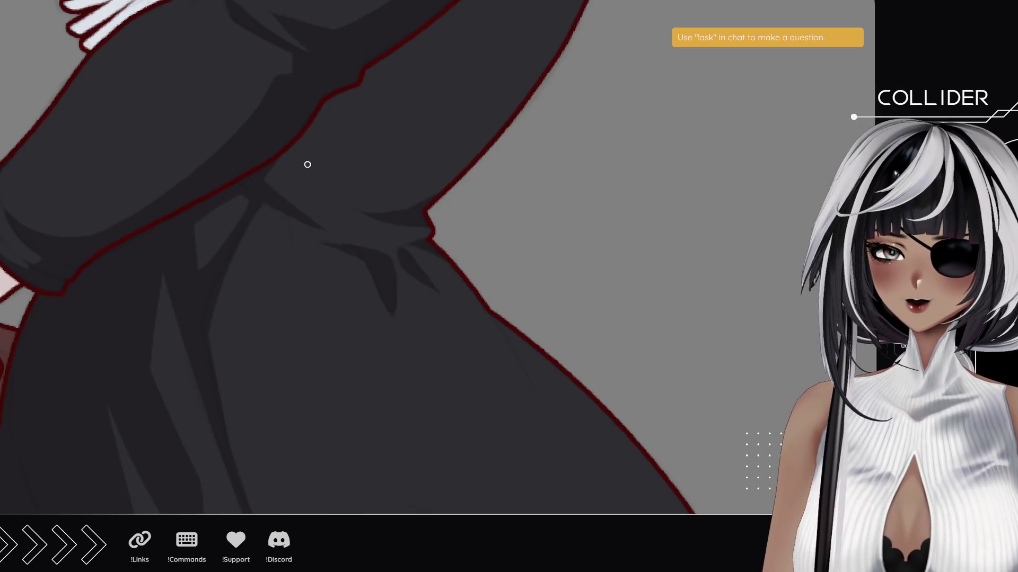
# Add a long and a small shadow stroke along the arm fold near the hands.
pyautogui.moveTo(300, 141)
pyautogui.mouseDown()
pyautogui.moveTo(256, 231)
pyautogui.moveTo(263, 256)
pyautogui.moveTo(303, 284)
pyautogui.mouseUp()
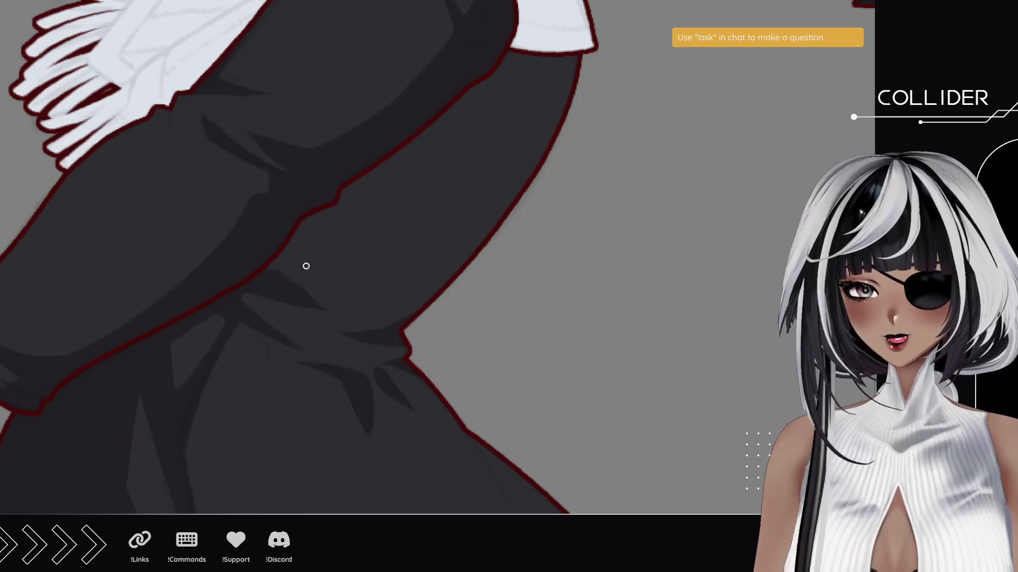
pyautogui.moveTo(316, 257); pyautogui.dragTo(380, 165)
pyautogui.moveTo(284, 254); pyautogui.dragTo(302, 256)
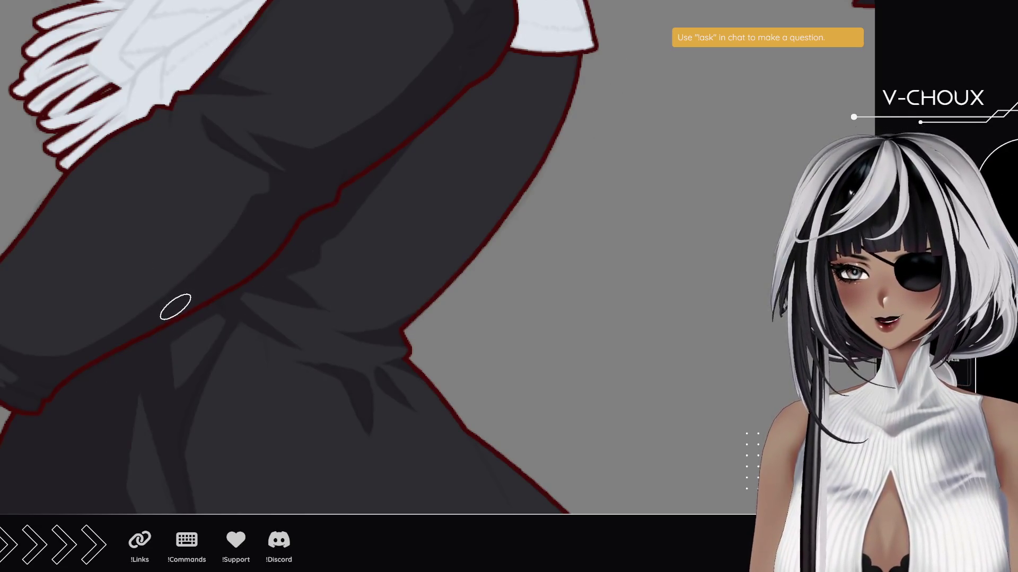
pyautogui.moveTo(177, 336); pyautogui.dragTo(212, 136)
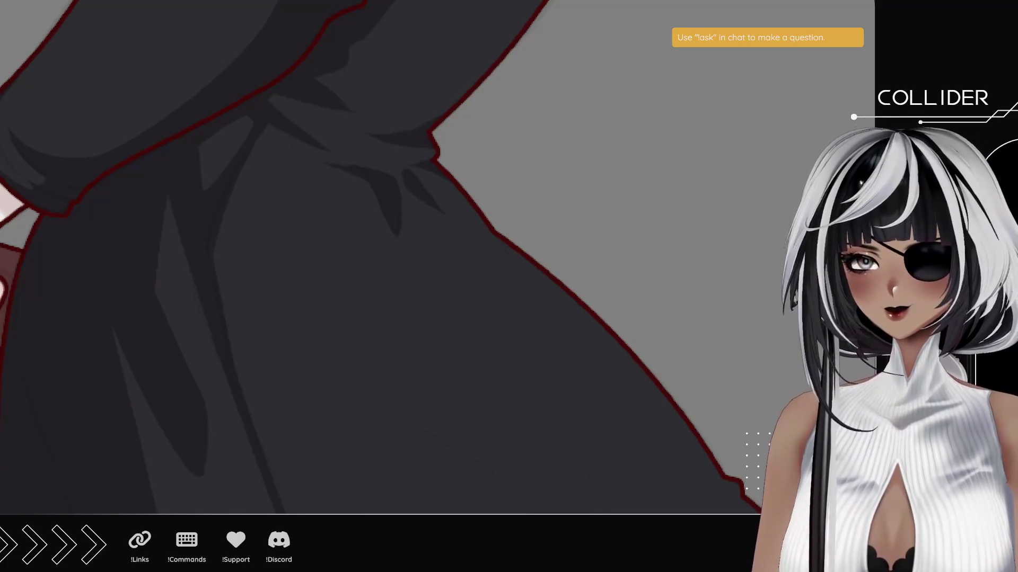
pyautogui.moveTo(291, 147)
pyautogui.mouseDown()
pyautogui.moveTo(295, 182)
pyautogui.moveTo(316, 213)
pyautogui.mouseUp()
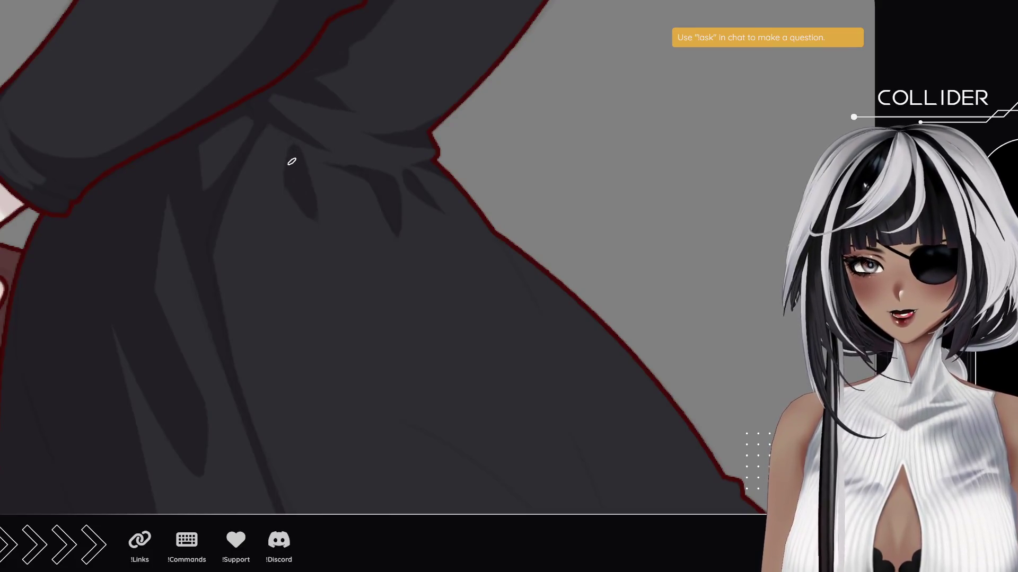
pyautogui.moveTo(291, 159); pyautogui.dragTo(321, 226)
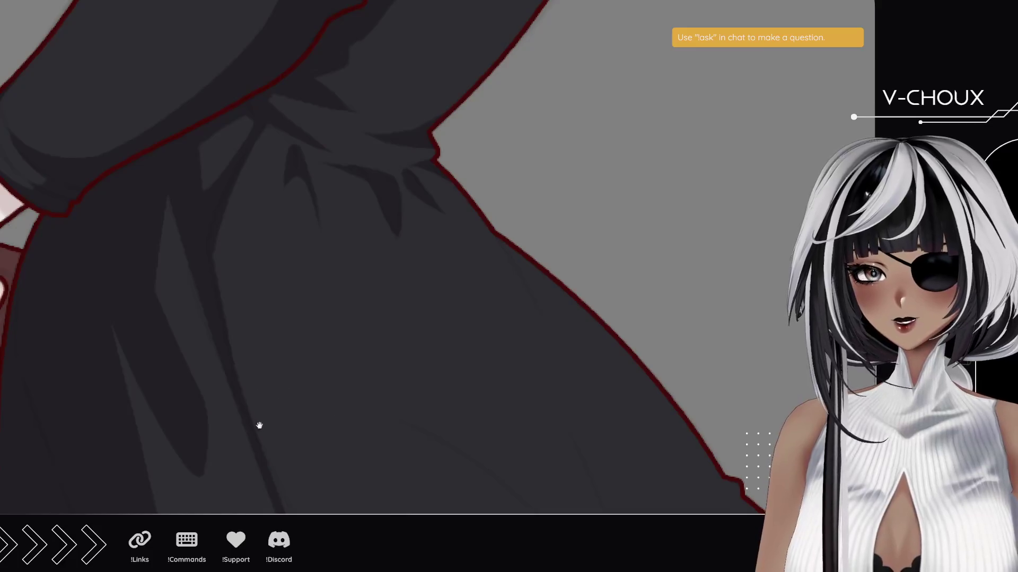
pyautogui.moveTo(259, 425); pyautogui.dragTo(234, 253)
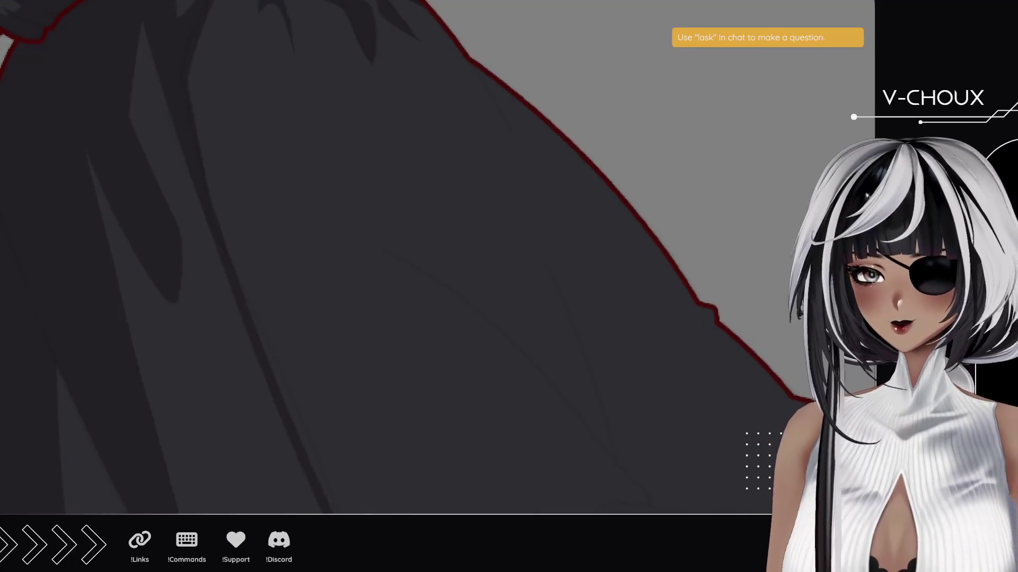
pyautogui.scroll(-3, 362, 380)
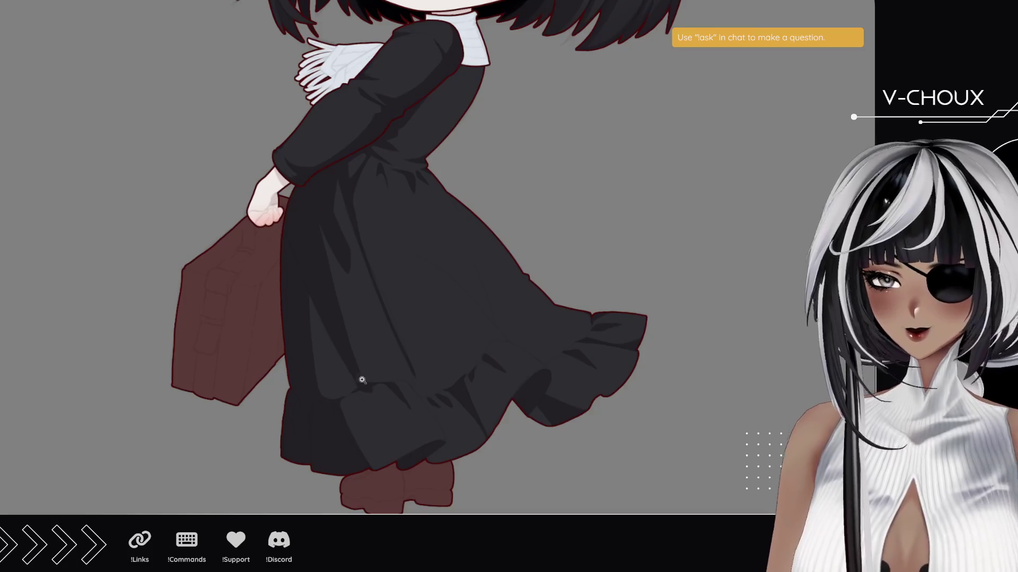
pyautogui.scroll(2, 395, 348)
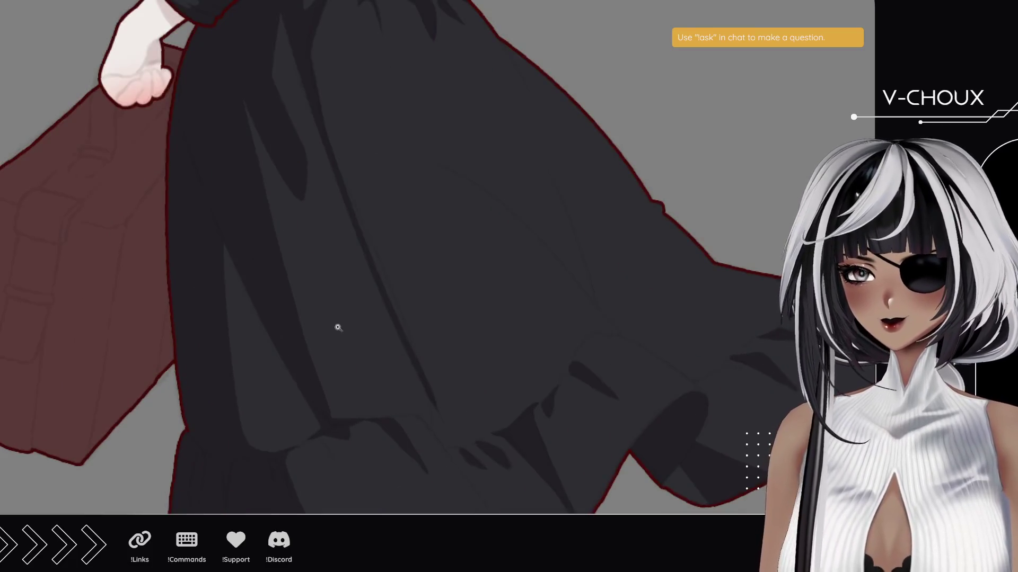
pyautogui.scroll(1, 420, 336)
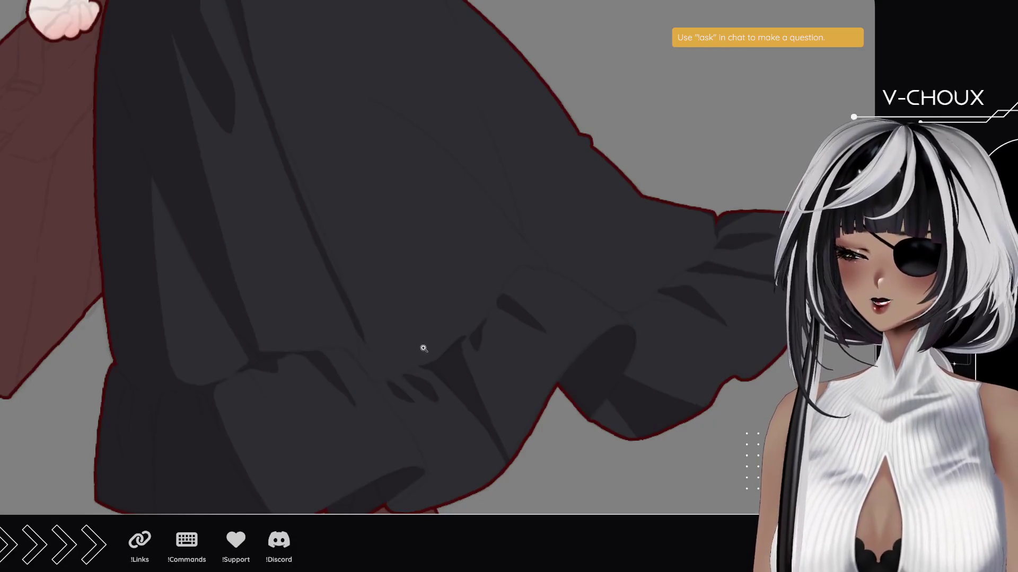
pyautogui.moveTo(511, 282)
pyautogui.mouseDown()
pyautogui.moveTo(409, 300)
pyautogui.moveTo(434, 332)
pyautogui.mouseUp()
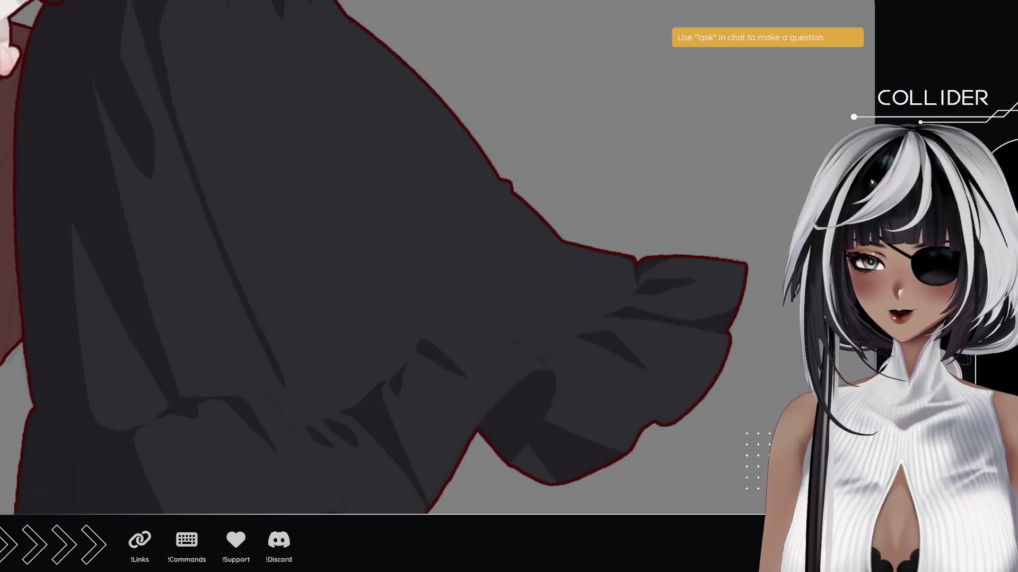
pyautogui.moveTo(234, 143)
pyautogui.mouseDown()
pyautogui.moveTo(261, 393)
pyautogui.moveTo(391, 443)
pyautogui.moveTo(398, 289)
pyautogui.mouseUp()
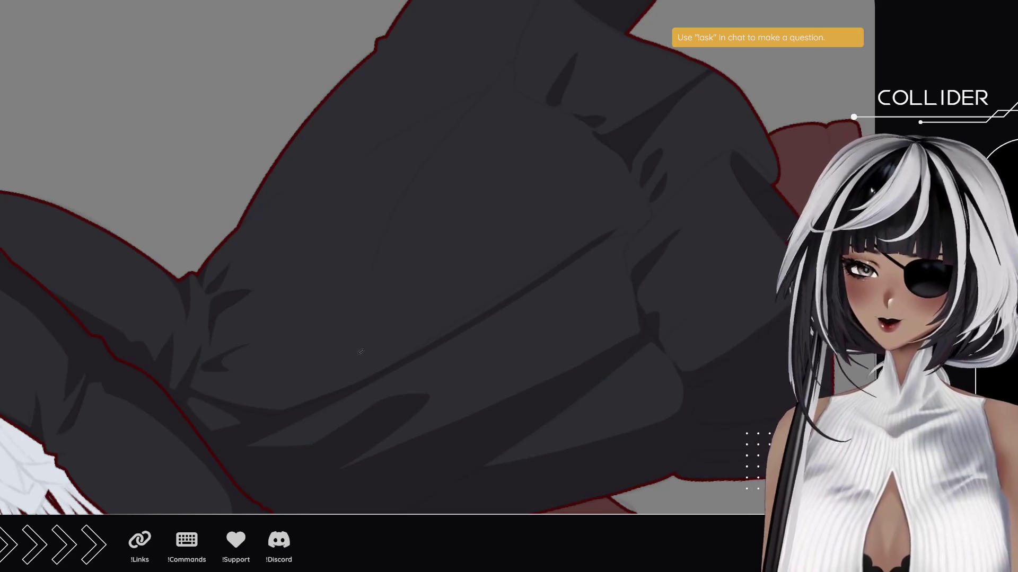
# Draw long fold lines up the bodice with short side strokes, extending toward the shoulder.
pyautogui.moveTo(355, 380); pyautogui.dragTo(439, 136)
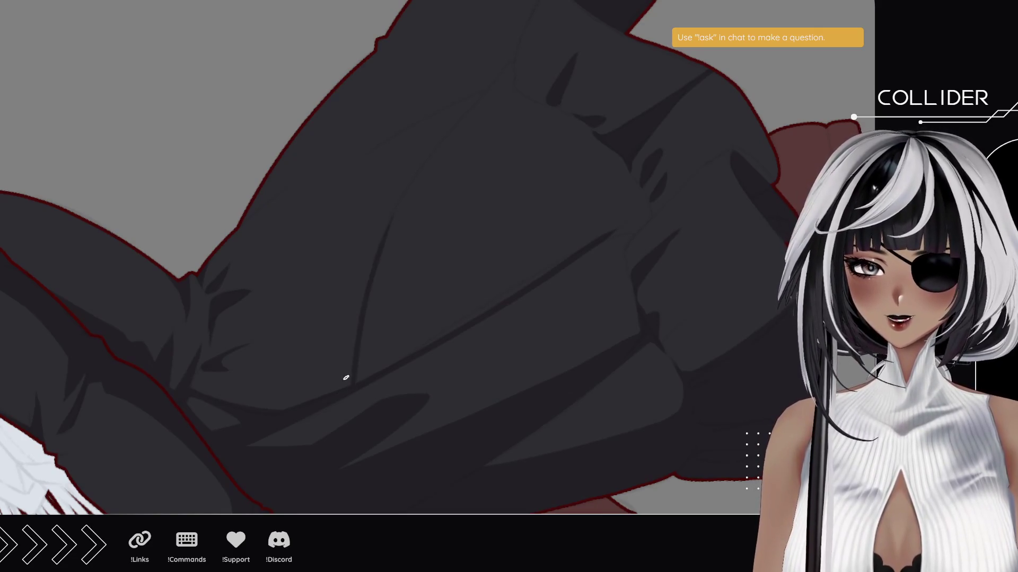
pyautogui.moveTo(335, 391); pyautogui.dragTo(355, 333)
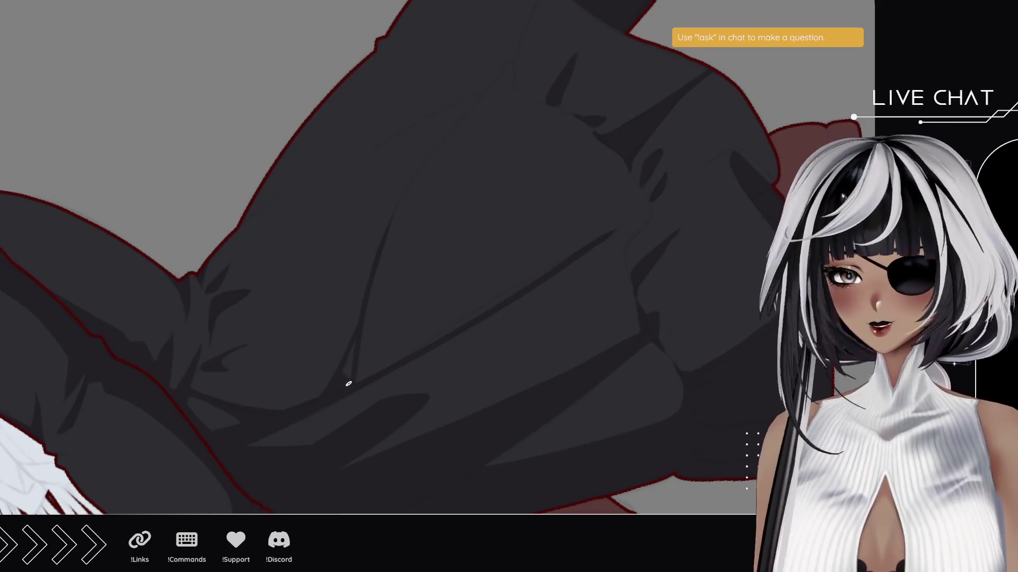
pyautogui.moveTo(347, 380); pyautogui.dragTo(355, 347)
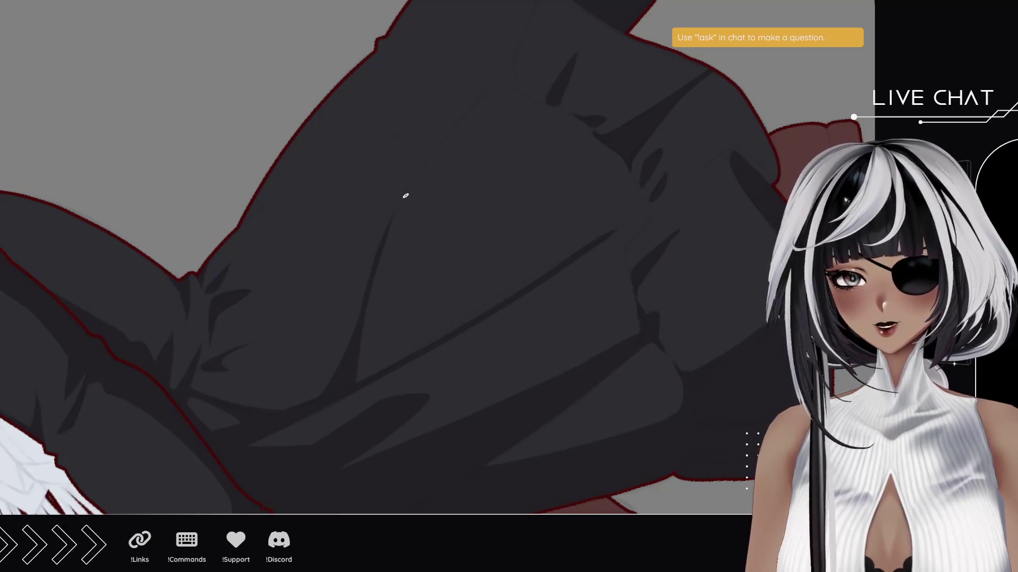
pyautogui.moveTo(354, 334); pyautogui.dragTo(449, 125)
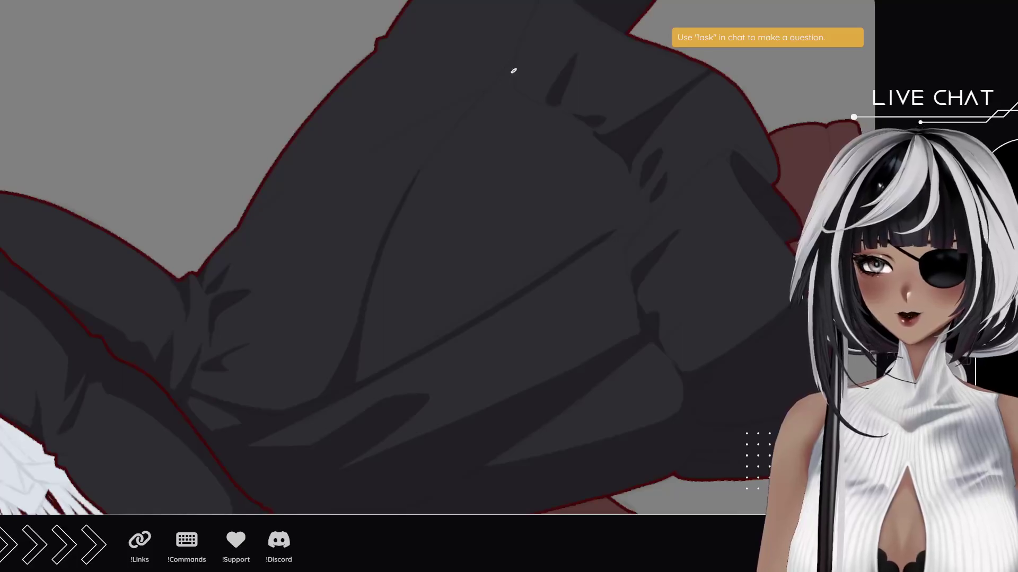
pyautogui.moveTo(459, 124); pyautogui.dragTo(518, 53)
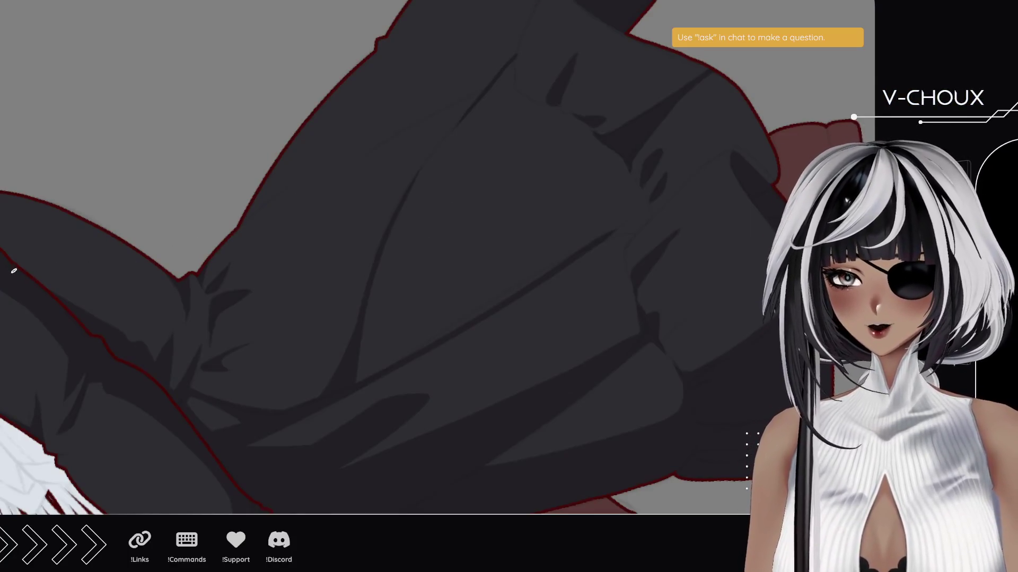
pyautogui.moveTo(80, 245)
pyautogui.mouseDown()
pyautogui.moveTo(111, 262)
pyautogui.moveTo(173, 218)
pyautogui.moveTo(160, 211)
pyautogui.mouseUp()
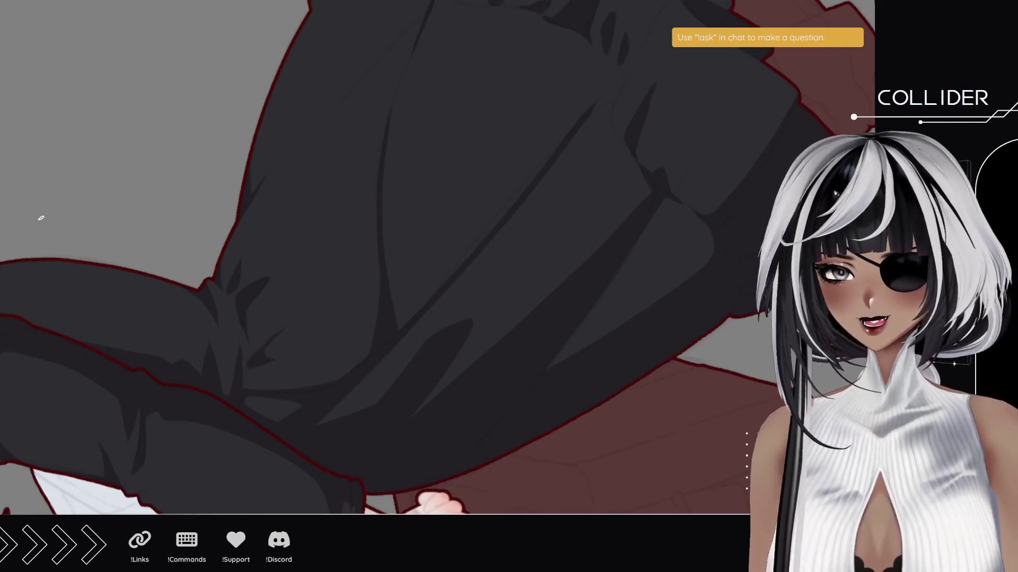
# Zoom in on the dress front and draw two steep diagonal fold lines, re-stroking one to darken it.
pyautogui.click(350, 61)
pyautogui.click(334, 200)
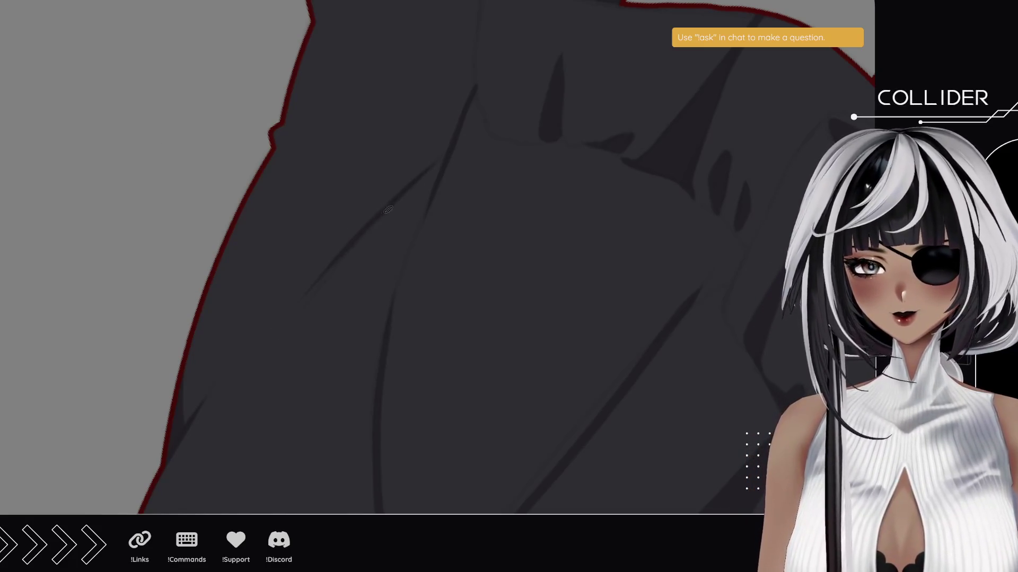
pyautogui.moveTo(318, 282); pyautogui.dragTo(351, 211)
pyautogui.moveTo(332, 253); pyautogui.dragTo(409, 176)
pyautogui.moveTo(337, 253); pyautogui.dragTo(405, 184)
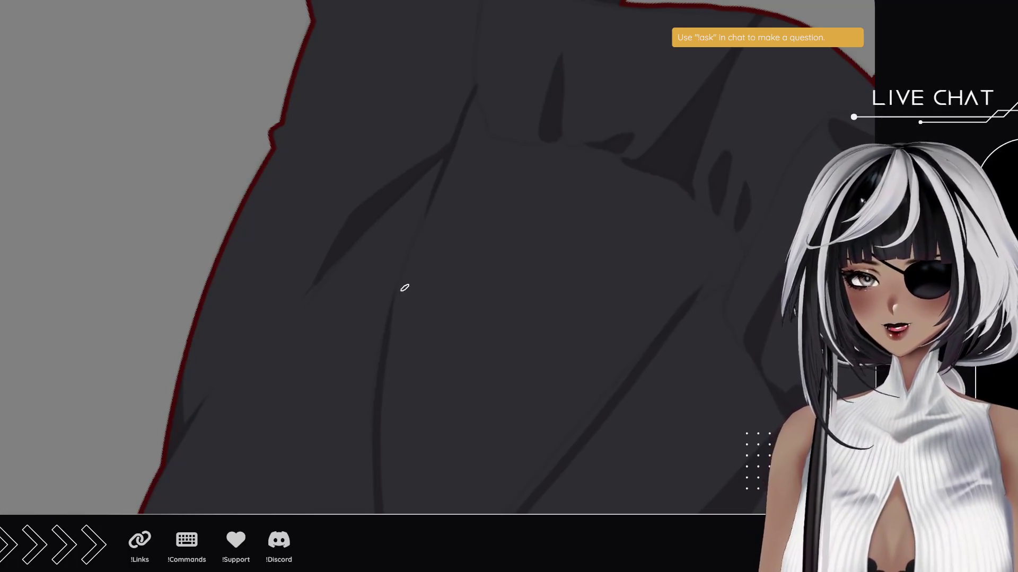
pyautogui.moveTo(443, 166); pyautogui.dragTo(369, 313)
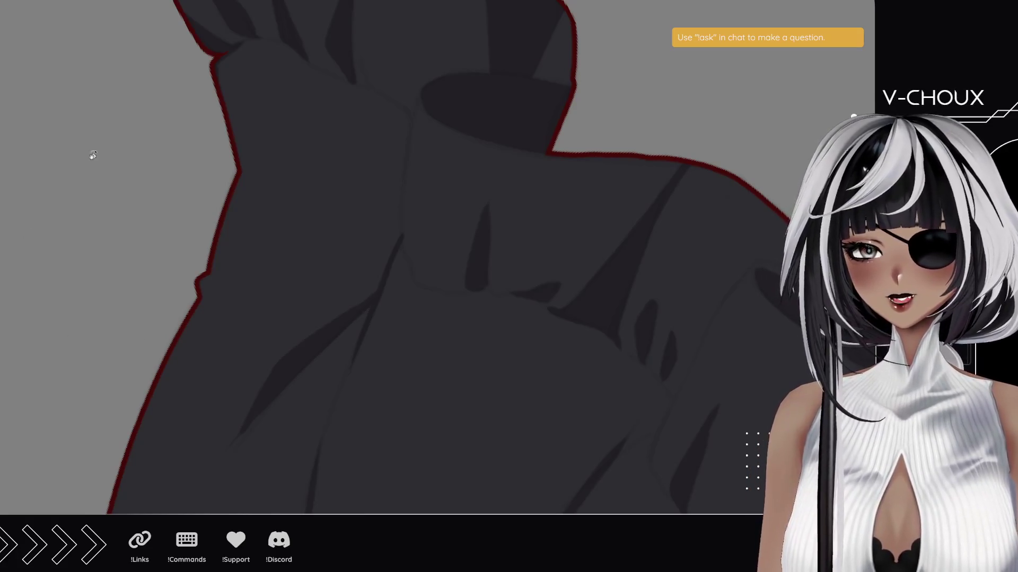
# Draw thin diagonal fold strokes near the dress edge below the arm, undoing one stray shading stroke.
pyautogui.moveTo(90, 154); pyautogui.dragTo(125, 380)
pyautogui.moveTo(227, 415)
pyautogui.mouseDown()
pyautogui.moveTo(243, 264)
pyautogui.moveTo(200, 253)
pyautogui.mouseUp()
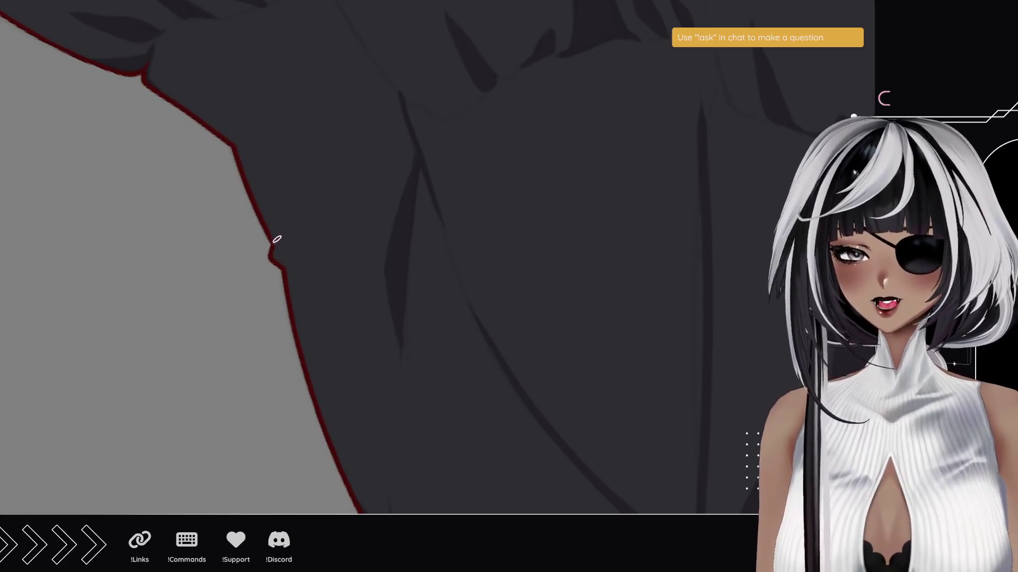
pyautogui.moveTo(276, 244); pyautogui.dragTo(333, 151)
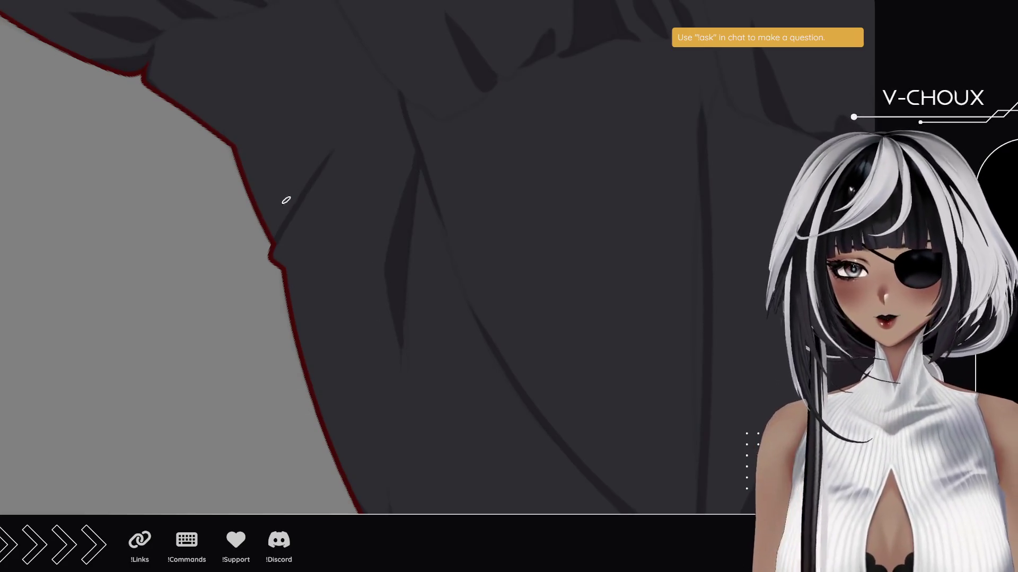
pyautogui.moveTo(269, 236); pyautogui.dragTo(285, 200)
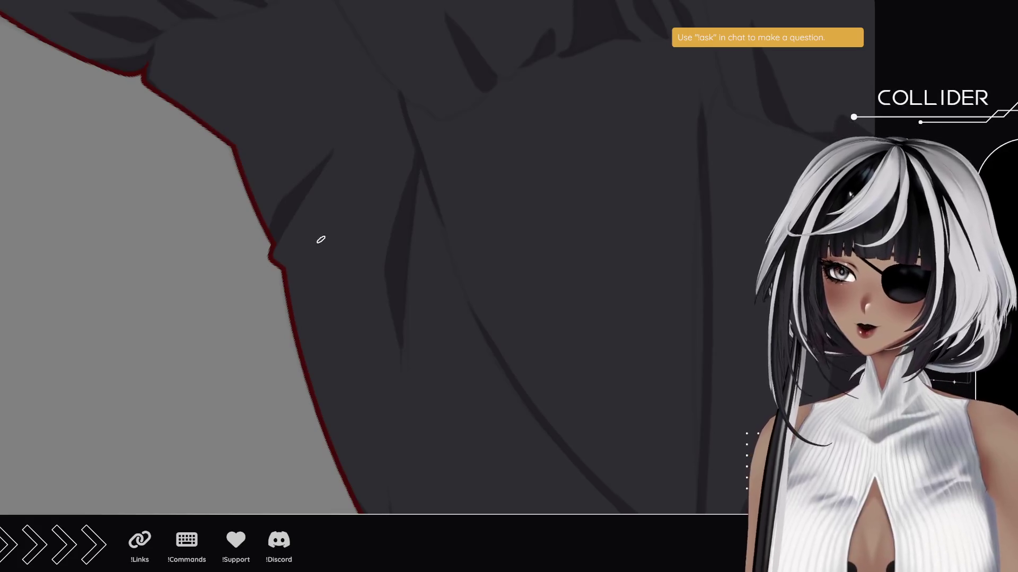
pyautogui.moveTo(297, 247); pyautogui.dragTo(358, 151)
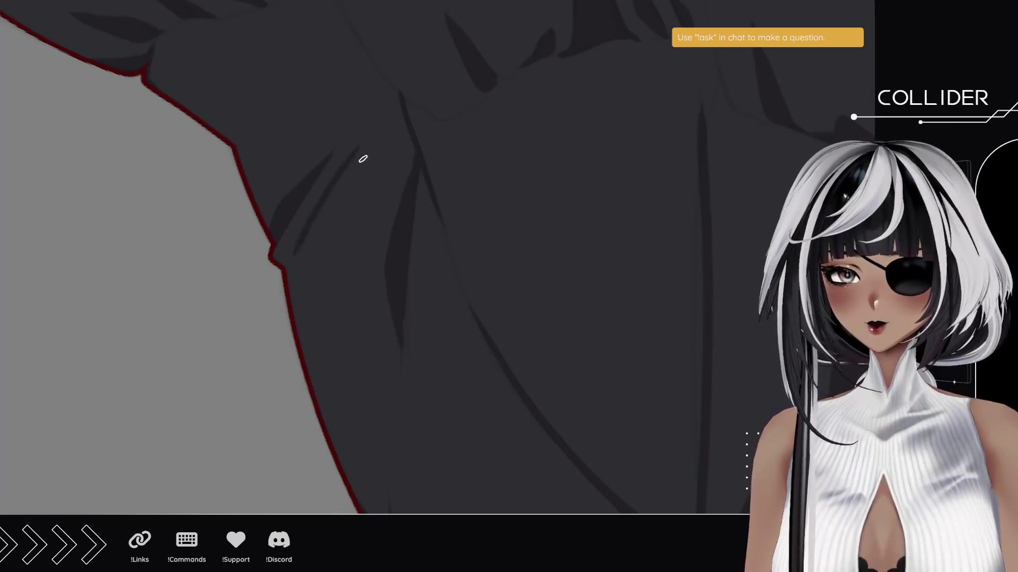
pyautogui.hotkey('ctrl', 'z')
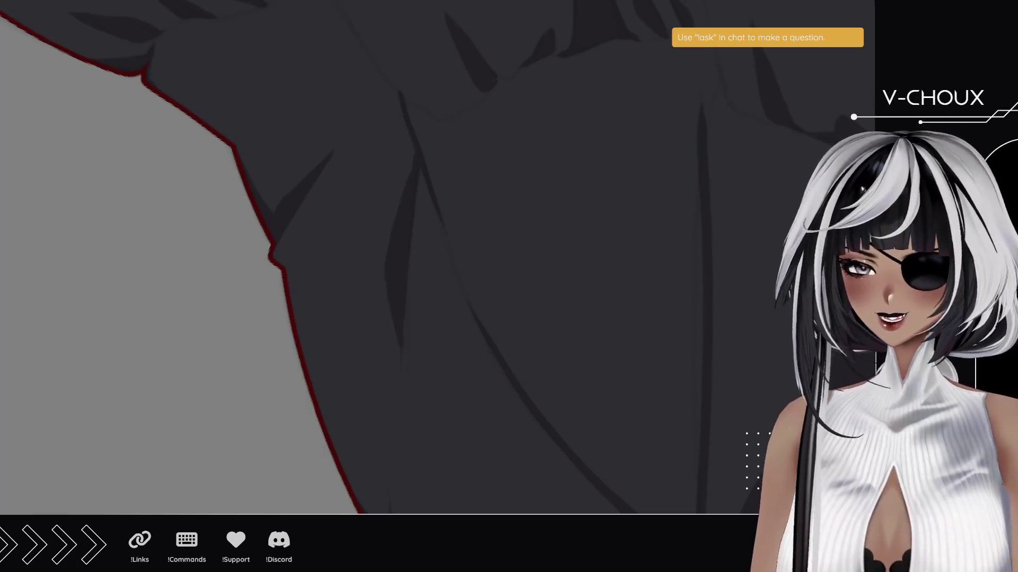
pyautogui.moveTo(226, 117)
pyautogui.mouseDown()
pyautogui.moveTo(215, 375)
pyautogui.moveTo(415, 432)
pyautogui.moveTo(371, 302)
pyautogui.mouseUp()
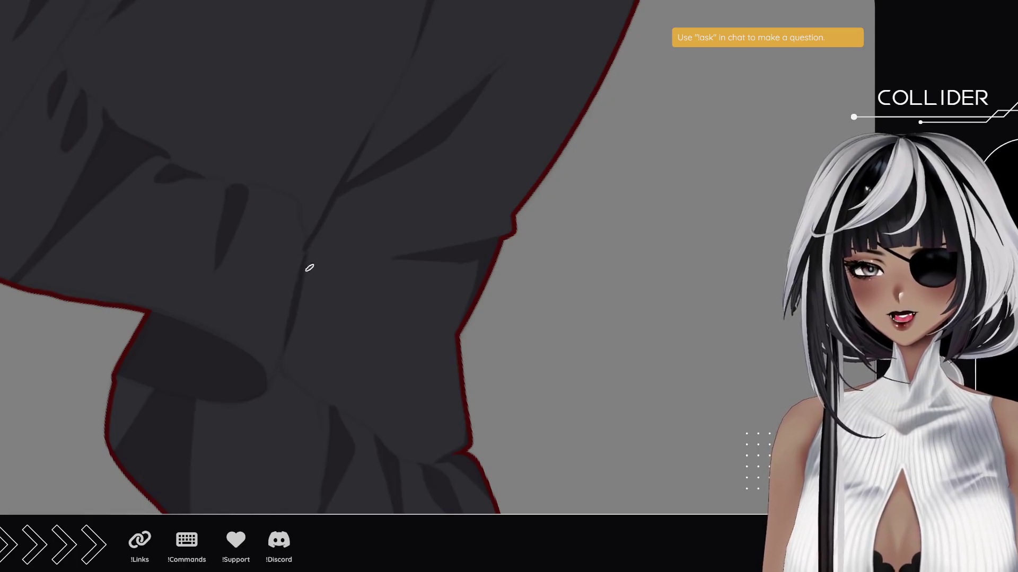
# Add a near-vertical fold stroke and a short diagonal fold on the sleeve.
pyautogui.moveTo(332, 405); pyautogui.dragTo(302, 249)
pyautogui.hotkey('ctrl', 'z')
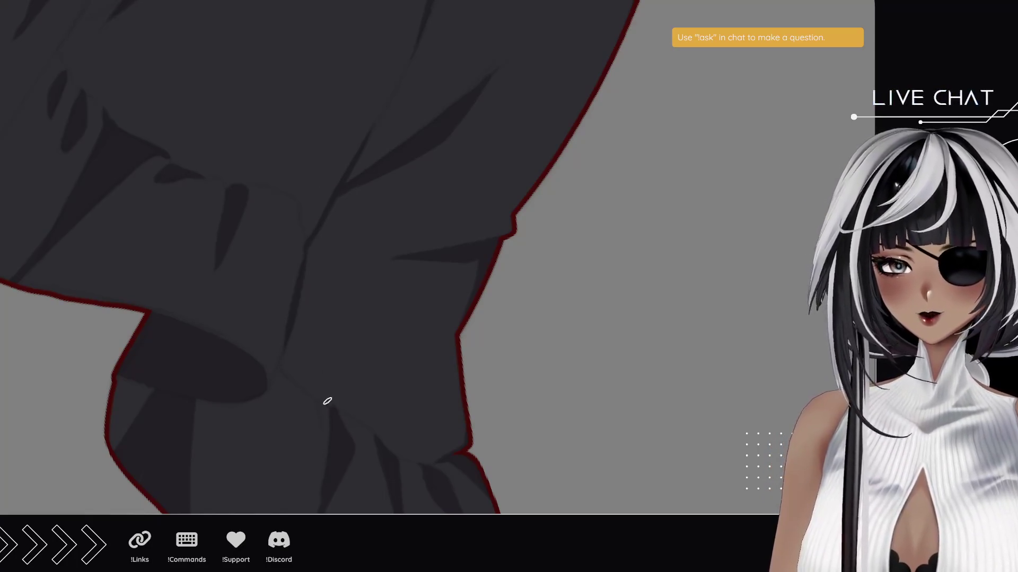
pyautogui.moveTo(317, 381); pyautogui.dragTo(306, 242)
pyautogui.moveTo(285, 360); pyautogui.dragTo(309, 391)
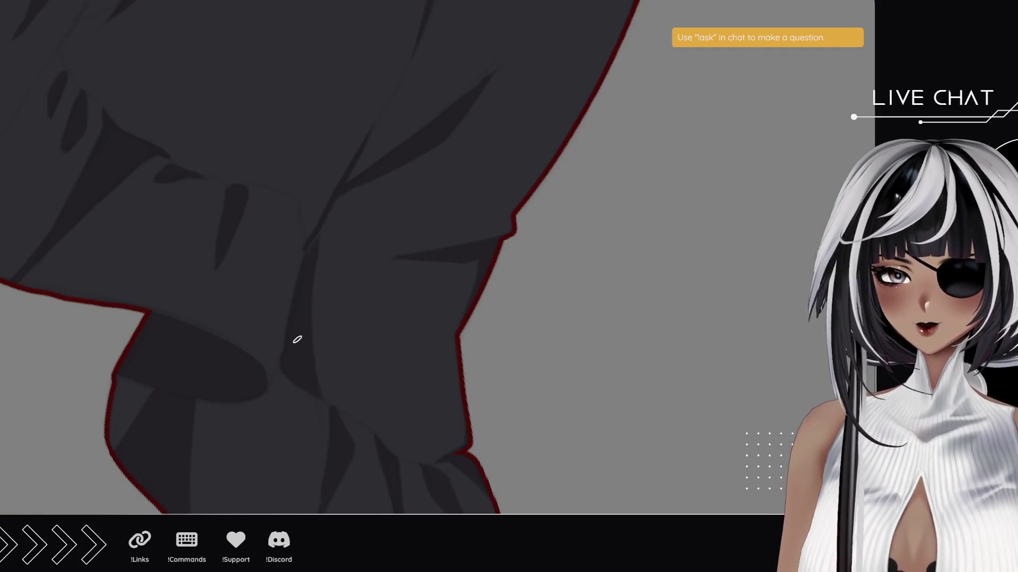
# Outline and fill a dark triangular shadow near the cuff, then view the whole dress and head.
pyautogui.moveTo(320, 250)
pyautogui.mouseDown()
pyautogui.moveTo(352, 234)
pyautogui.moveTo(337, 208)
pyautogui.mouseUp()
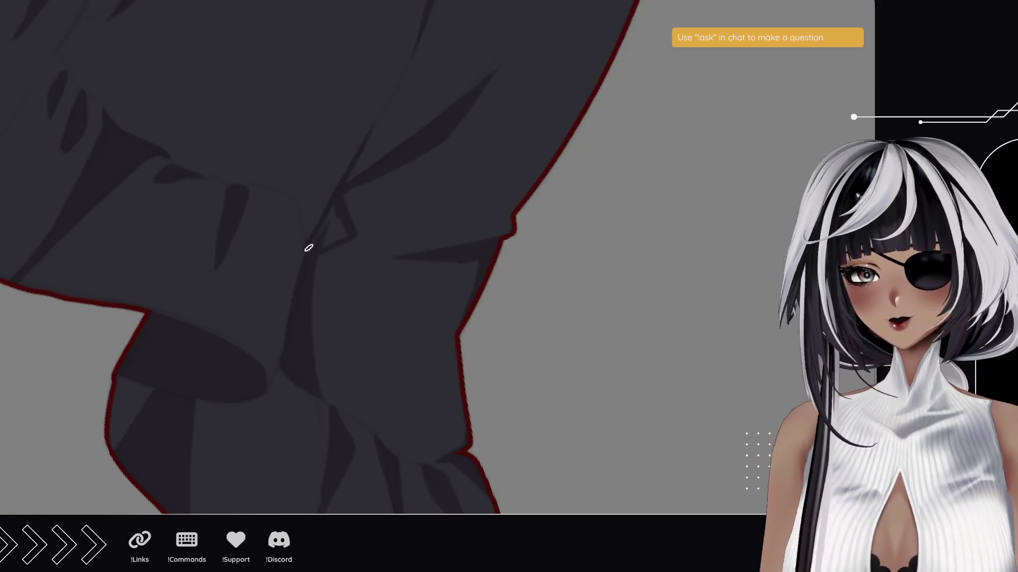
pyautogui.moveTo(315, 241)
pyautogui.mouseDown()
pyautogui.moveTo(334, 204)
pyautogui.moveTo(337, 236)
pyautogui.mouseUp()
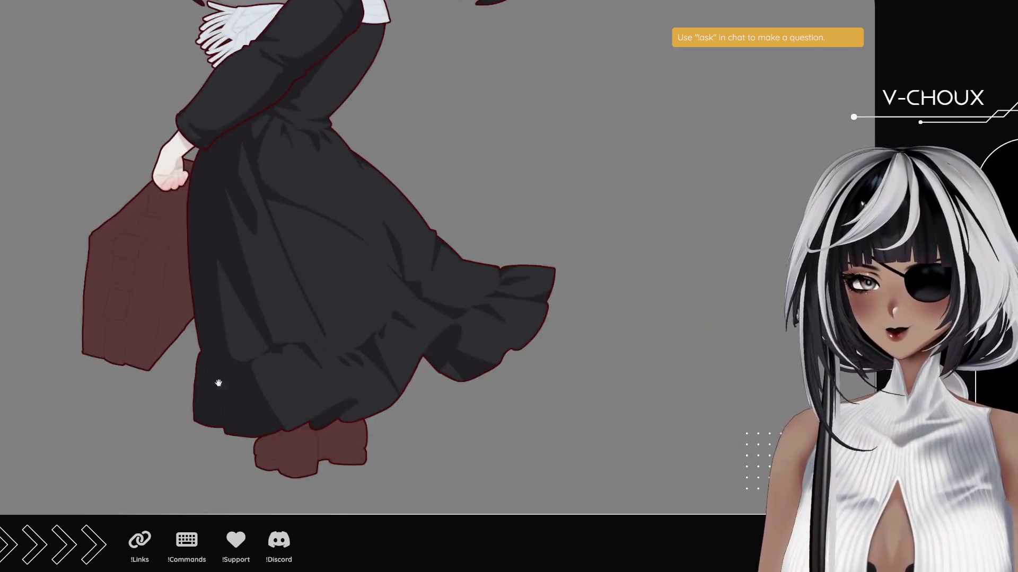
pyautogui.moveTo(218, 382)
pyautogui.mouseDown()
pyautogui.moveTo(263, 314)
pyautogui.moveTo(248, 447)
pyautogui.moveTo(221, 318)
pyautogui.moveTo(220, 222)
pyautogui.mouseUp()
pyautogui.moveTo(333, 266)
pyautogui.mouseDown()
pyautogui.moveTo(291, 234)
pyautogui.moveTo(277, 291)
pyautogui.moveTo(273, 230)
pyautogui.moveTo(354, 291)
pyautogui.mouseUp()
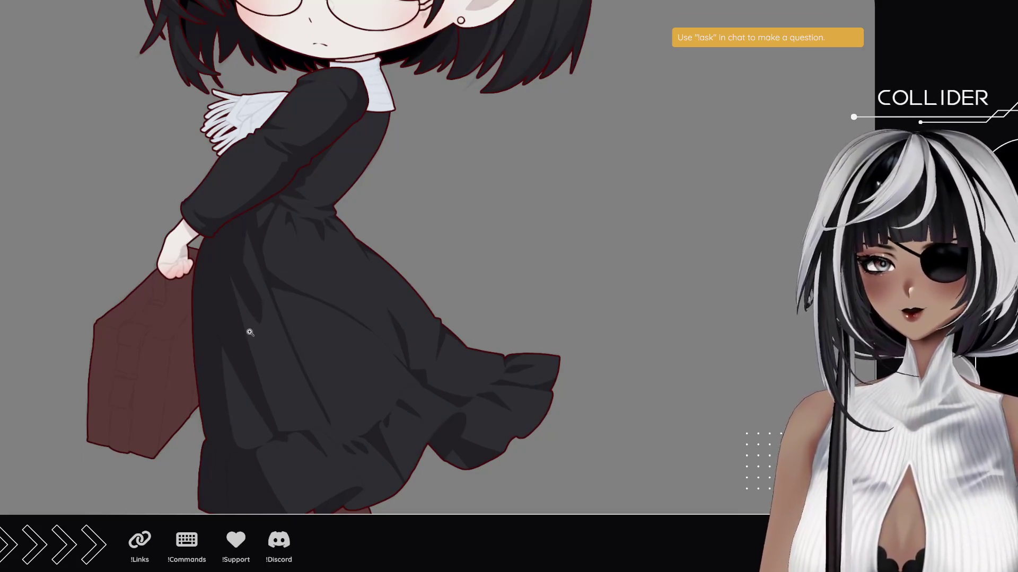
pyautogui.moveTo(248, 330)
pyautogui.mouseDown()
pyautogui.moveTo(230, 345)
pyautogui.moveTo(227, 293)
pyautogui.moveTo(230, 359)
pyautogui.moveTo(213, 392)
pyautogui.moveTo(215, 380)
pyautogui.moveTo(297, 425)
pyautogui.mouseUp()
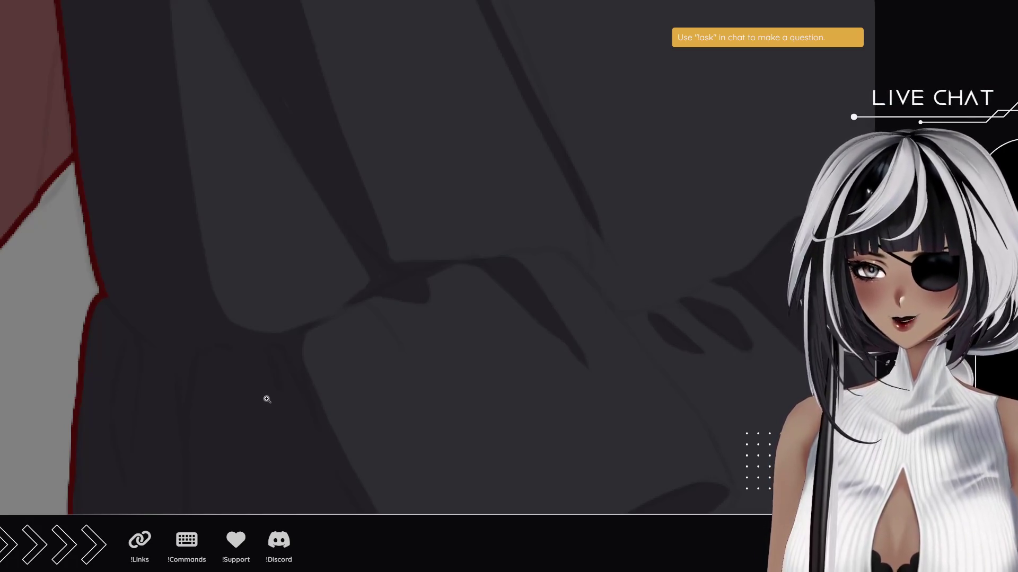
pyautogui.moveTo(202, 368); pyautogui.dragTo(207, 221)
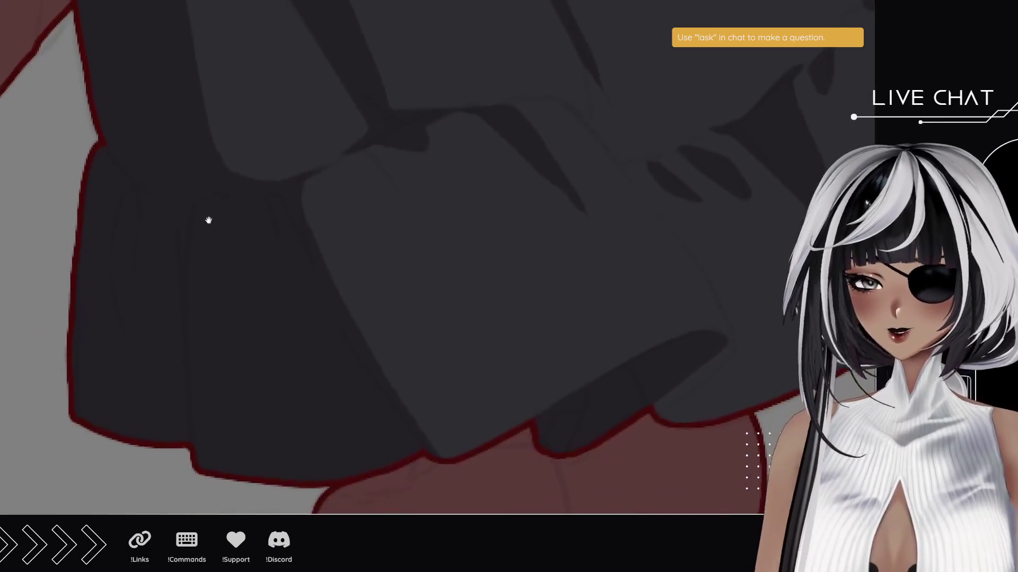
pyautogui.moveTo(101, 348)
pyautogui.mouseDown()
pyautogui.moveTo(118, 277)
pyautogui.moveTo(132, 325)
pyautogui.mouseUp()
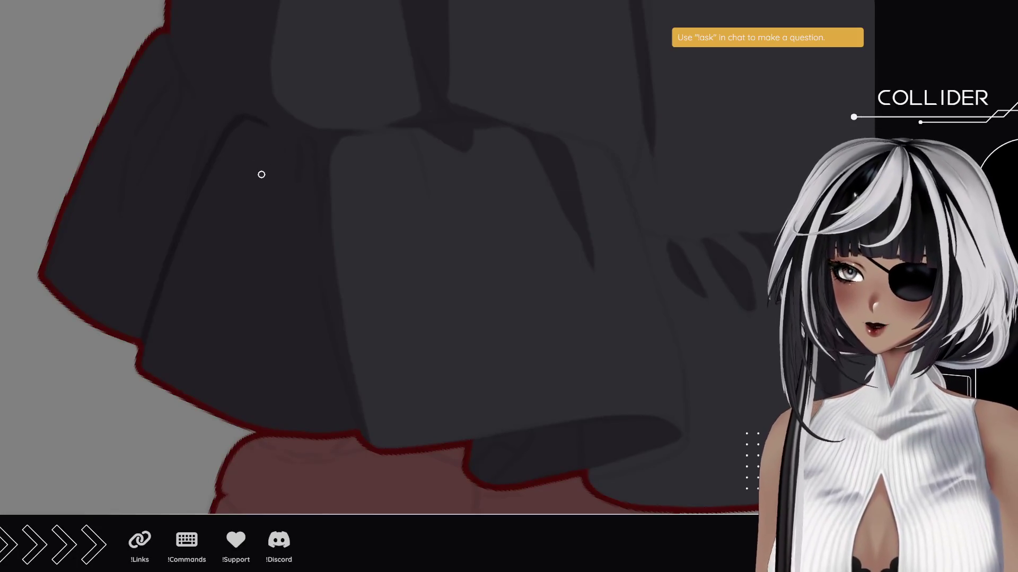
pyautogui.moveTo(205, 91); pyautogui.dragTo(204, 218)
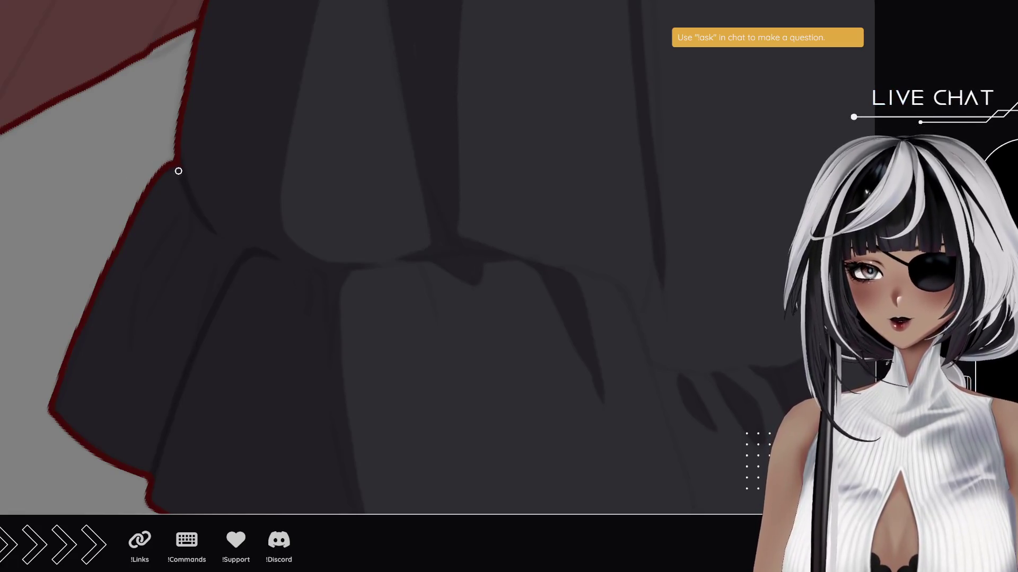
pyautogui.moveTo(82, 154)
pyautogui.mouseDown()
pyautogui.moveTo(37, 286)
pyautogui.moveTo(132, 224)
pyautogui.mouseUp()
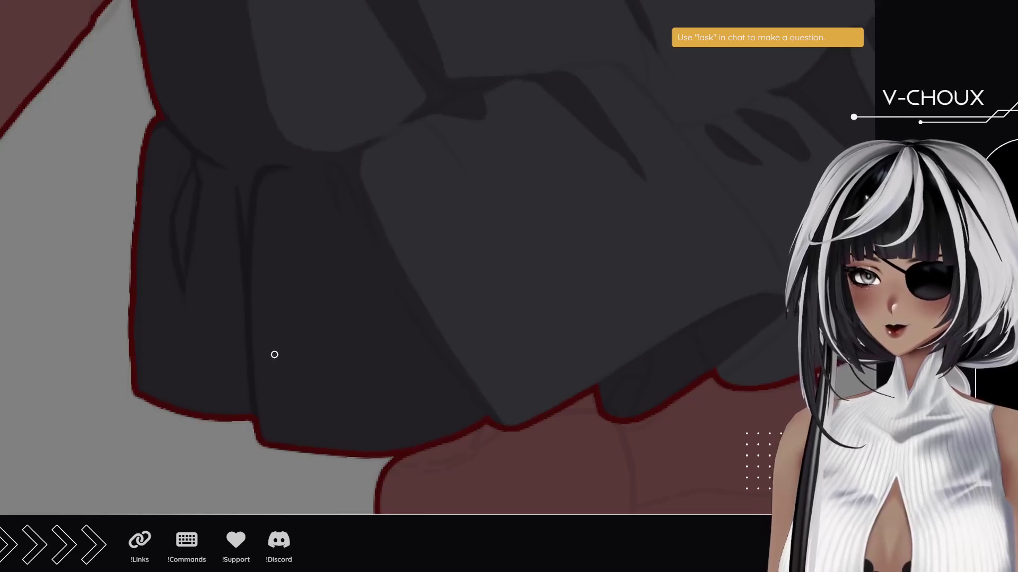
pyautogui.moveTo(243, 341)
pyautogui.mouseDown()
pyautogui.moveTo(193, 318)
pyautogui.moveTo(159, 321)
pyautogui.moveTo(221, 360)
pyautogui.mouseUp()
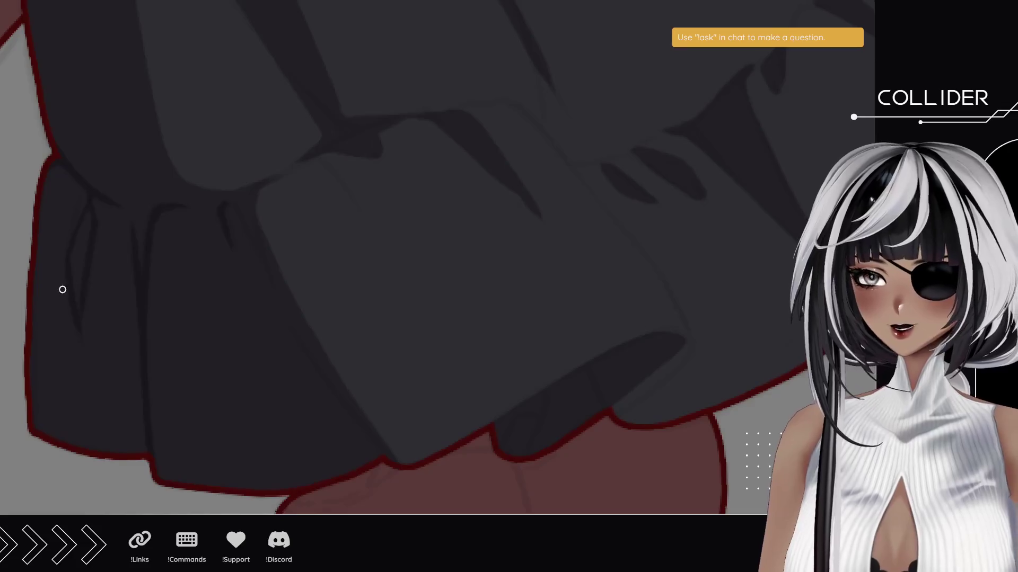
pyautogui.moveTo(57, 309)
pyautogui.mouseDown()
pyautogui.moveTo(132, 245)
pyautogui.moveTo(197, 316)
pyautogui.moveTo(127, 343)
pyautogui.mouseUp()
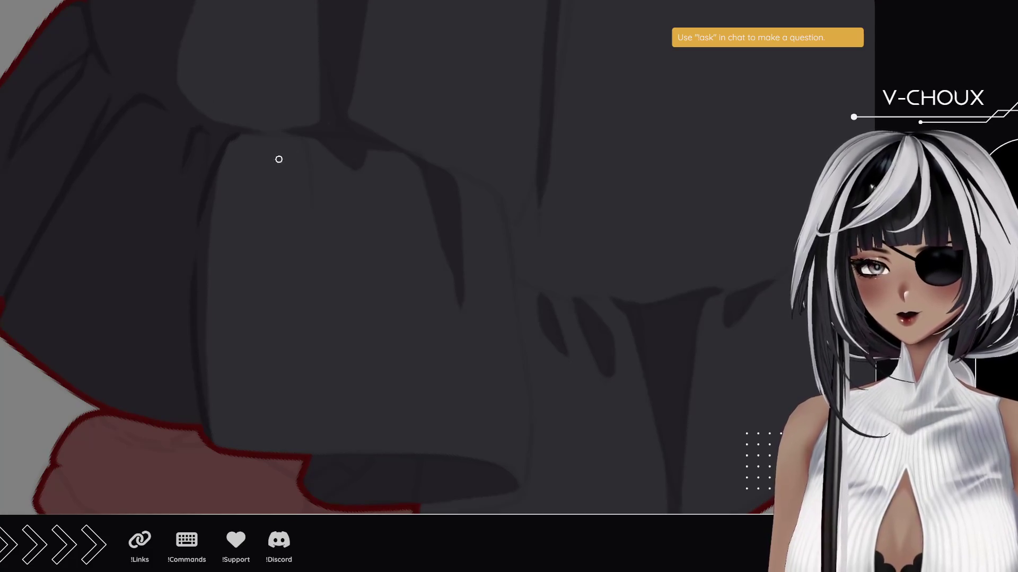
pyautogui.moveTo(156, 110); pyautogui.dragTo(164, 225)
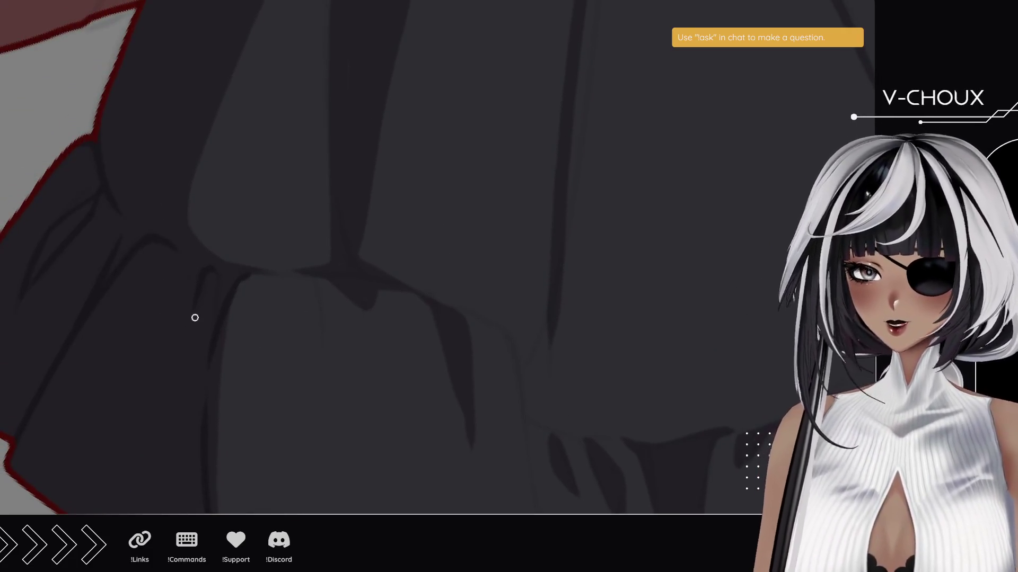
pyautogui.moveTo(166, 162)
pyautogui.mouseDown()
pyautogui.moveTo(100, 297)
pyautogui.moveTo(400, 460)
pyautogui.moveTo(279, 334)
pyautogui.moveTo(242, 335)
pyautogui.mouseUp()
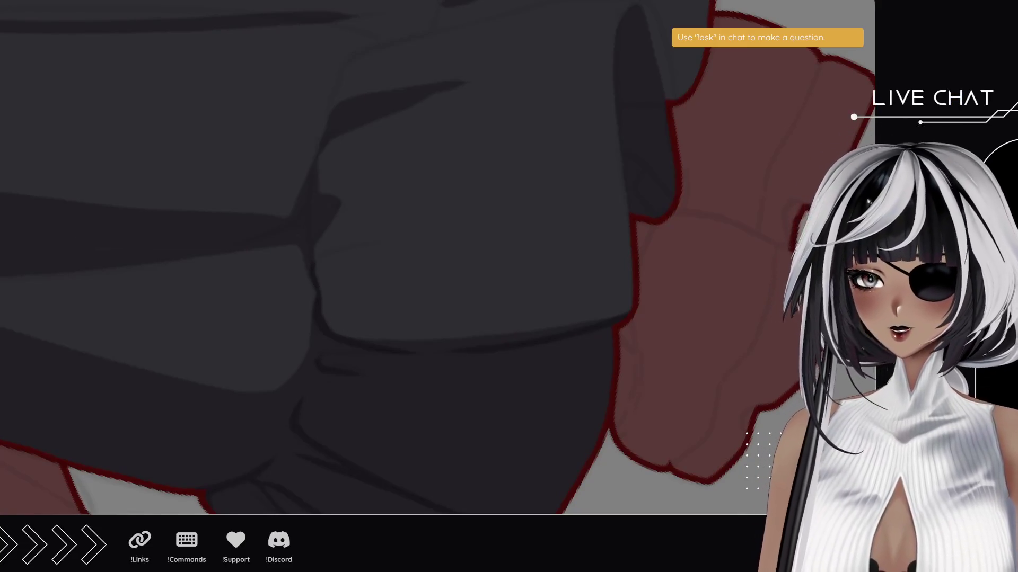
pyautogui.moveTo(122, 205)
pyautogui.mouseDown()
pyautogui.moveTo(109, 261)
pyautogui.moveTo(166, 391)
pyautogui.mouseUp()
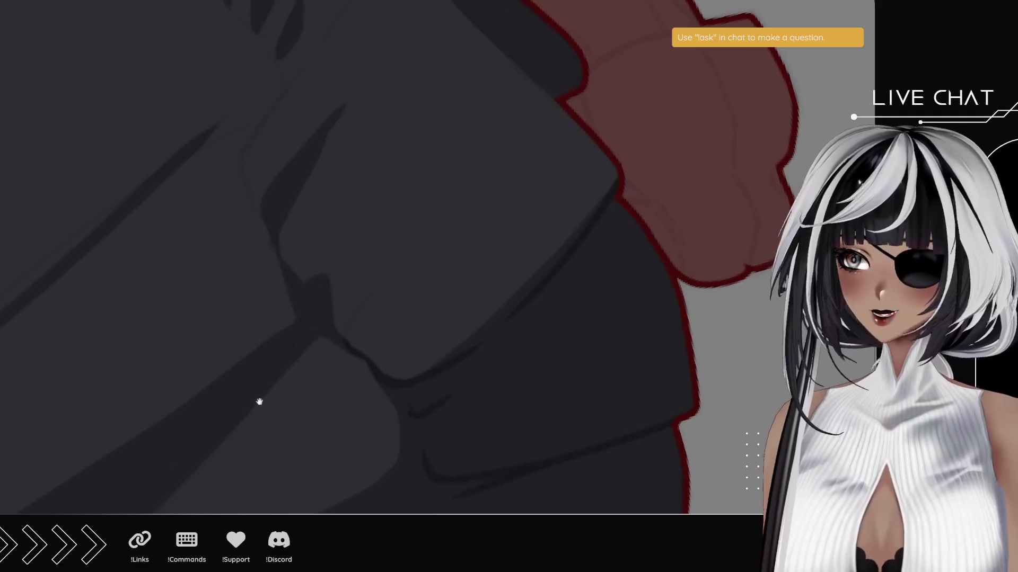
# Repaint the dark wedge near the suitcase into a lighter fold shape.
pyautogui.moveTo(259, 402); pyautogui.dragTo(230, 334)
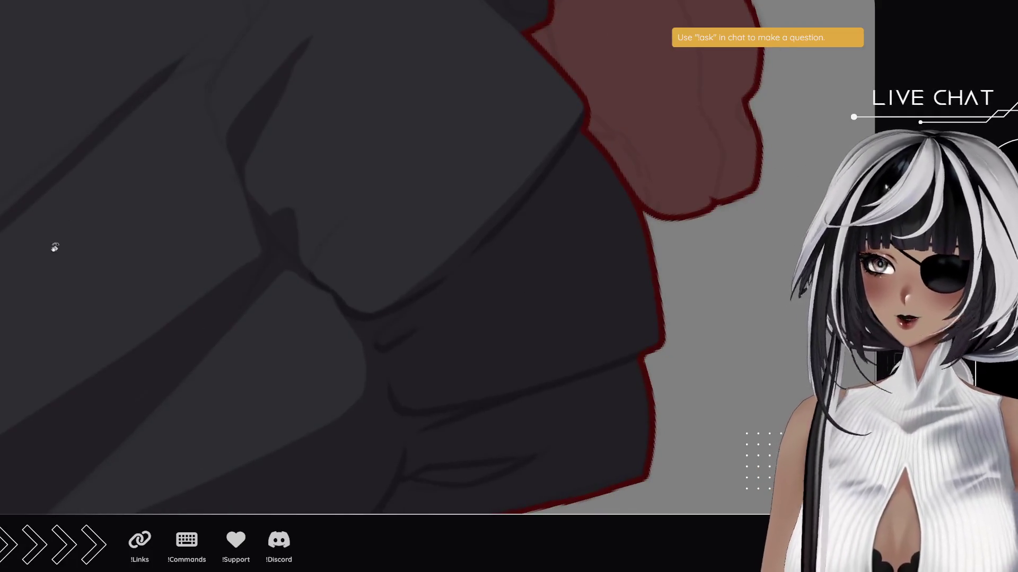
pyautogui.moveTo(278, 242)
pyautogui.mouseDown()
pyautogui.moveTo(291, 208)
pyautogui.moveTo(272, 223)
pyautogui.moveTo(288, 211)
pyautogui.moveTo(301, 257)
pyautogui.moveTo(350, 210)
pyautogui.mouseUp()
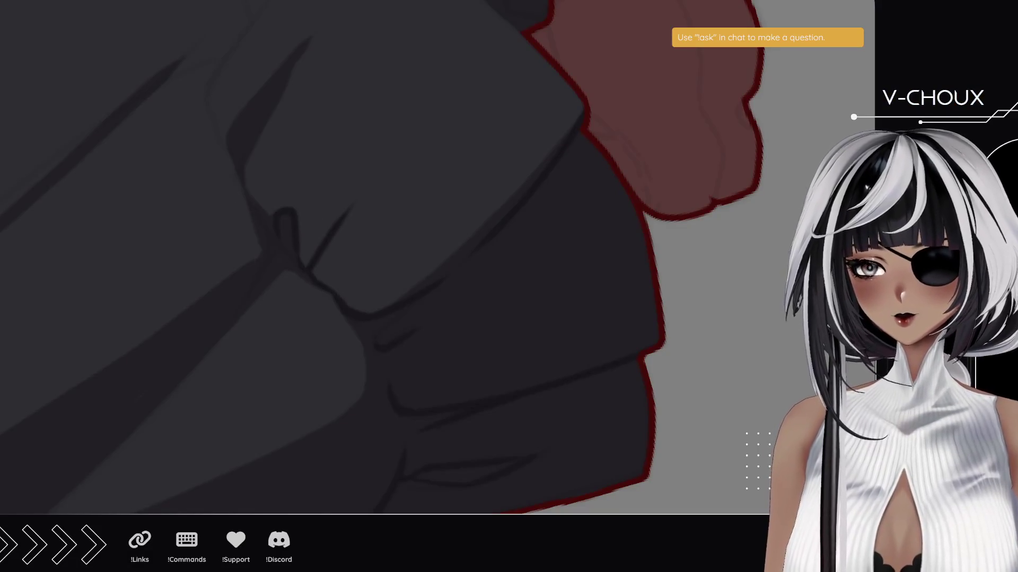
pyautogui.moveTo(239, 212); pyautogui.dragTo(266, 307)
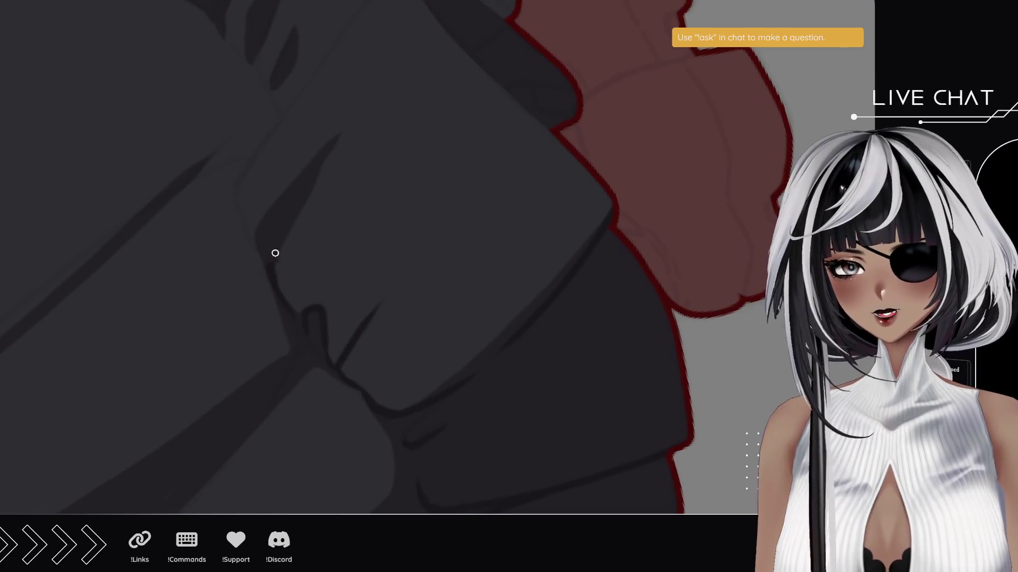
pyautogui.scroll(2, 314, 175)
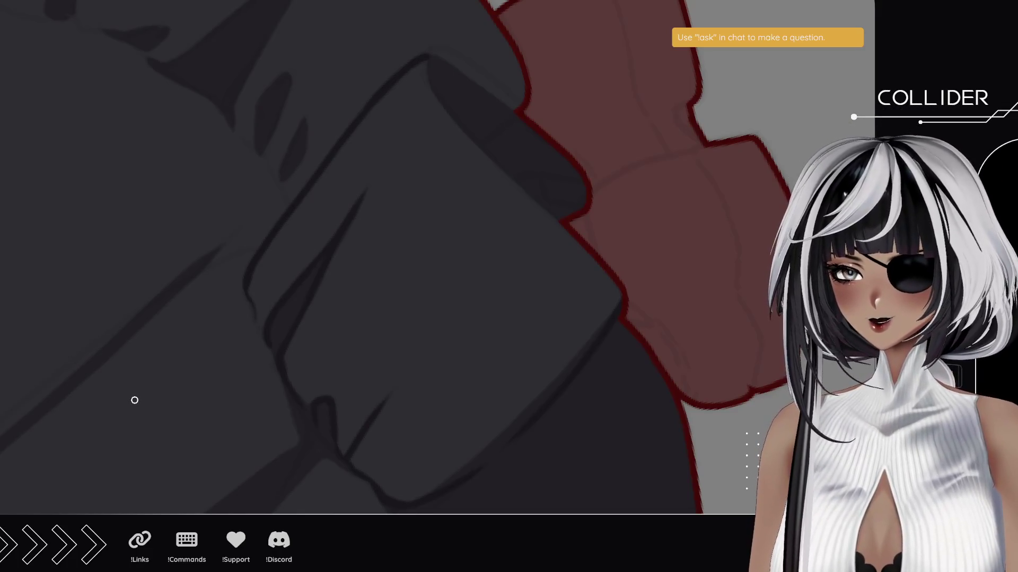
# Darken the shadow along the fold's left and upper-left edges.
pyautogui.moveTo(47, 194)
pyautogui.mouseDown()
pyautogui.moveTo(57, 242)
pyautogui.moveTo(295, 445)
pyautogui.moveTo(336, 452)
pyautogui.mouseUp()
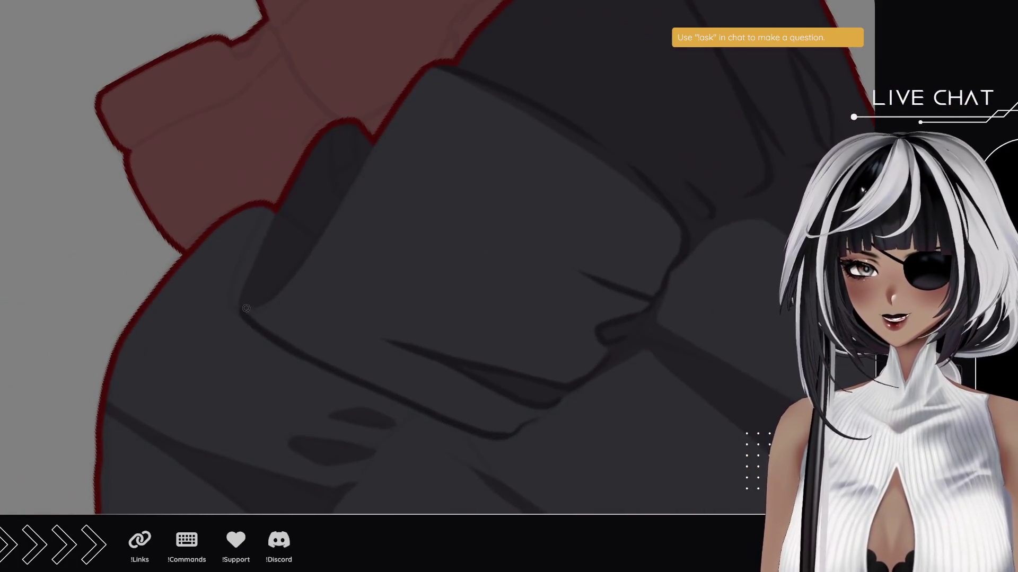
pyautogui.moveTo(252, 273); pyautogui.dragTo(267, 266)
pyautogui.moveTo(248, 308); pyautogui.dragTo(393, 119)
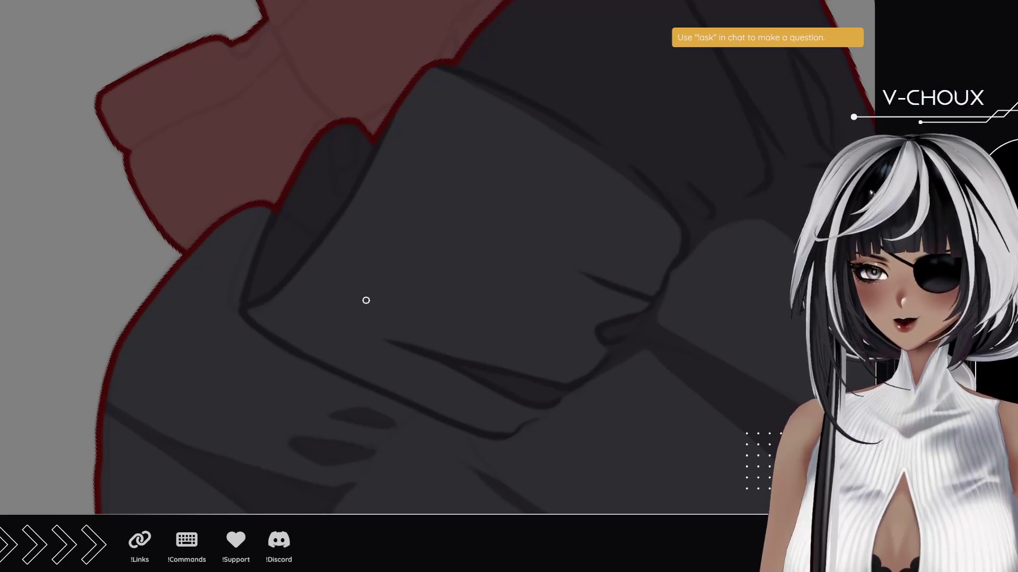
pyautogui.moveTo(302, 286)
pyautogui.mouseDown()
pyautogui.moveTo(250, 227)
pyautogui.moveTo(259, 145)
pyautogui.moveTo(237, 213)
pyautogui.moveTo(281, 231)
pyautogui.moveTo(286, 223)
pyautogui.moveTo(297, 238)
pyautogui.moveTo(343, 188)
pyautogui.moveTo(202, 362)
pyautogui.mouseUp()
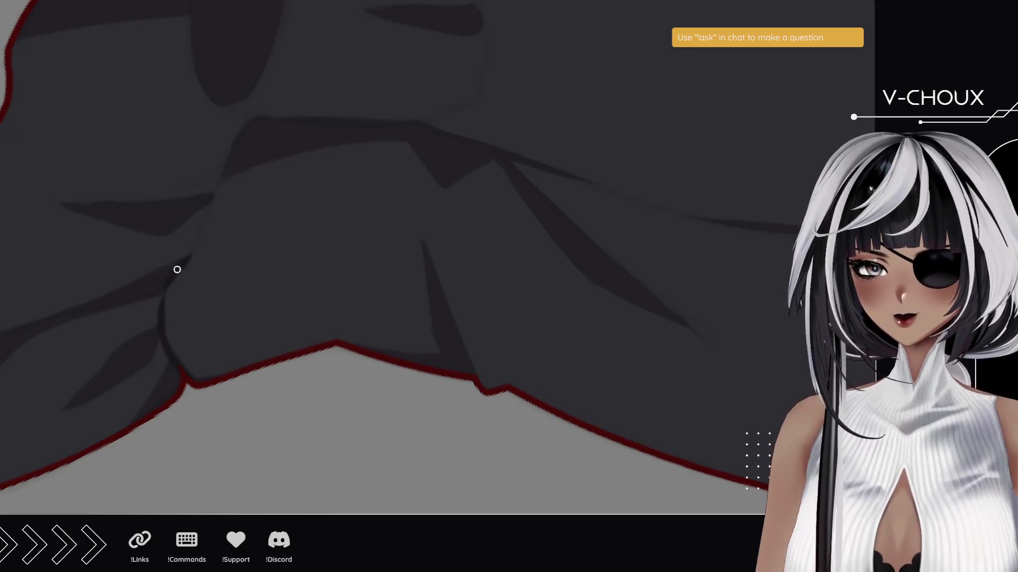
# Paint a dark crease line along the hem ruffle edge, then frame the lower ruffles.
pyautogui.moveTo(205, 218); pyautogui.dragTo(187, 259)
pyautogui.moveTo(216, 184); pyautogui.dragTo(202, 224)
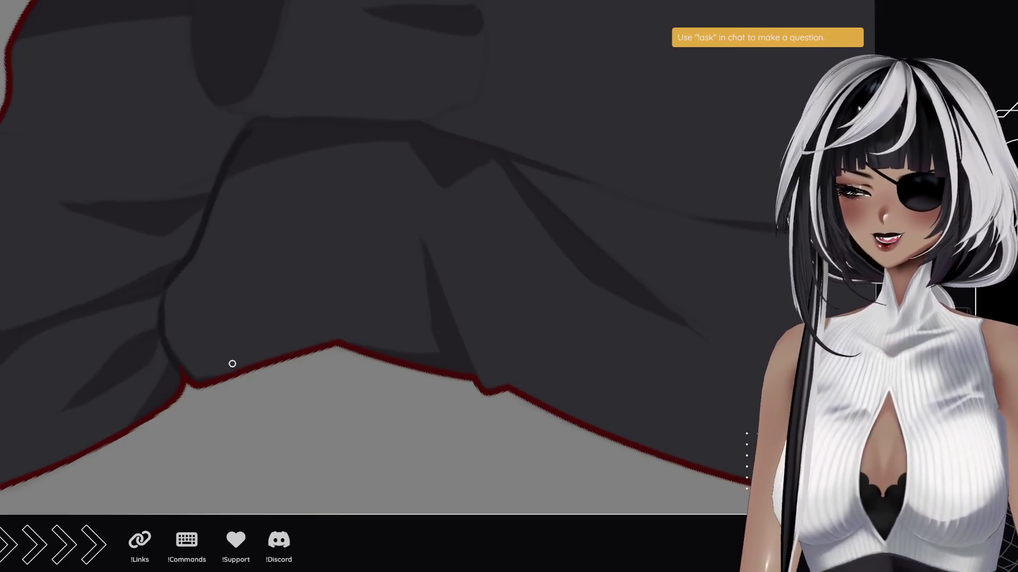
pyautogui.moveTo(205, 318); pyautogui.dragTo(373, 221)
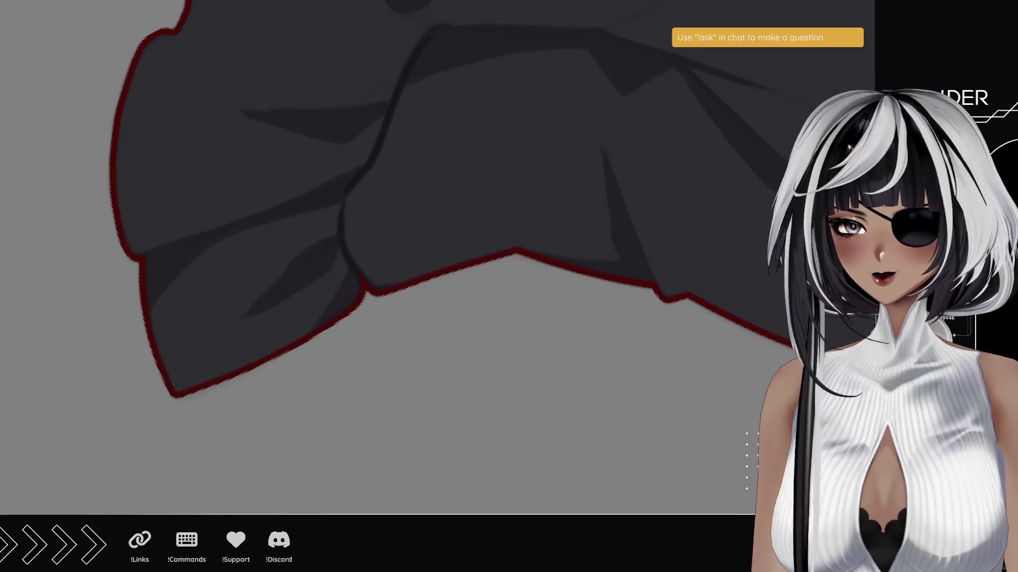
pyautogui.moveTo(96, 212); pyautogui.dragTo(117, 388)
pyautogui.moveTo(280, 389); pyautogui.dragTo(268, 309)
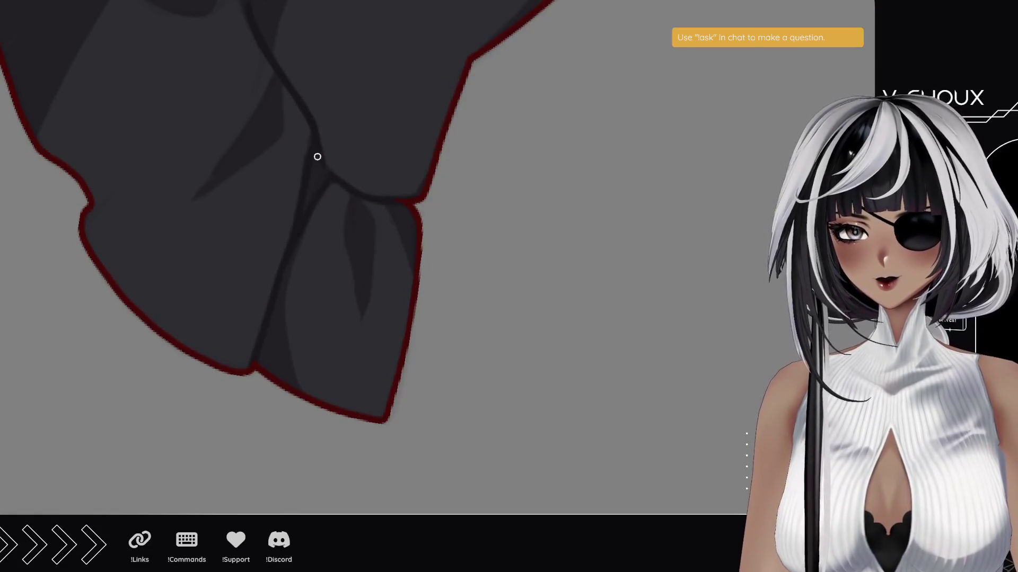
# Paint a longer dark shading stroke down the fold.
pyautogui.moveTo(352, 201); pyautogui.dragTo(352, 325)
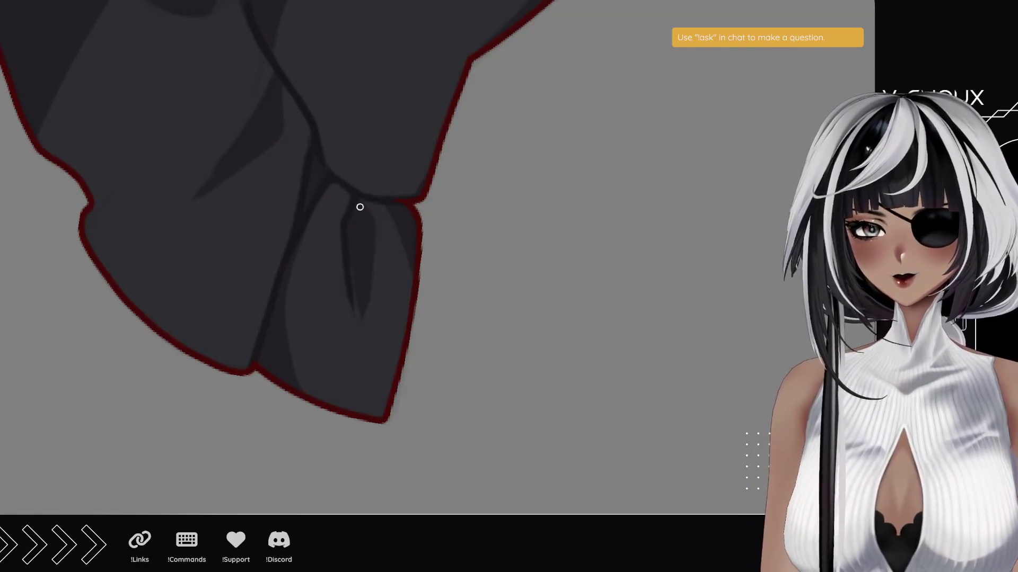
pyautogui.hotkey('ctrl', 'z')
pyautogui.moveTo(357, 196); pyautogui.dragTo(357, 273)
pyautogui.moveTo(357, 197); pyautogui.dragTo(356, 277)
# Outline the fold shadow's left edge and close its right edge with a dark line.
pyautogui.moveTo(211, 220); pyautogui.dragTo(402, 276)
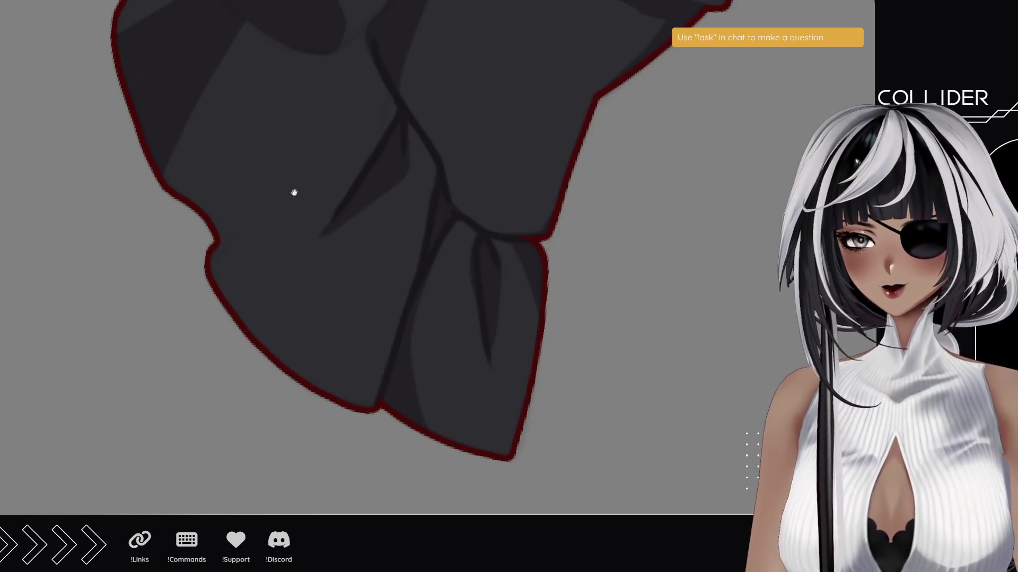
pyautogui.moveTo(229, 170); pyautogui.dragTo(268, 247)
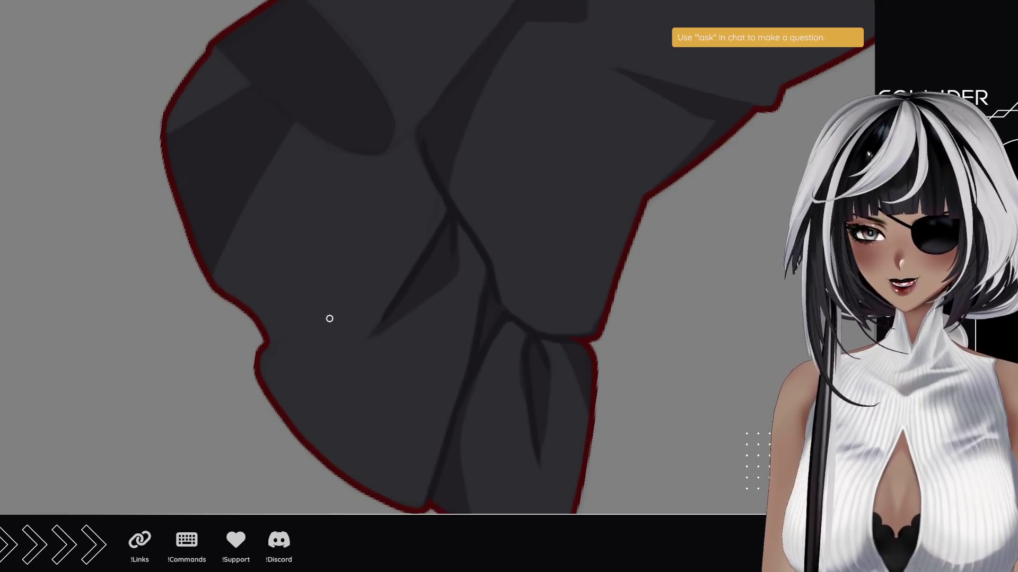
pyautogui.scroll(5, 223, 292)
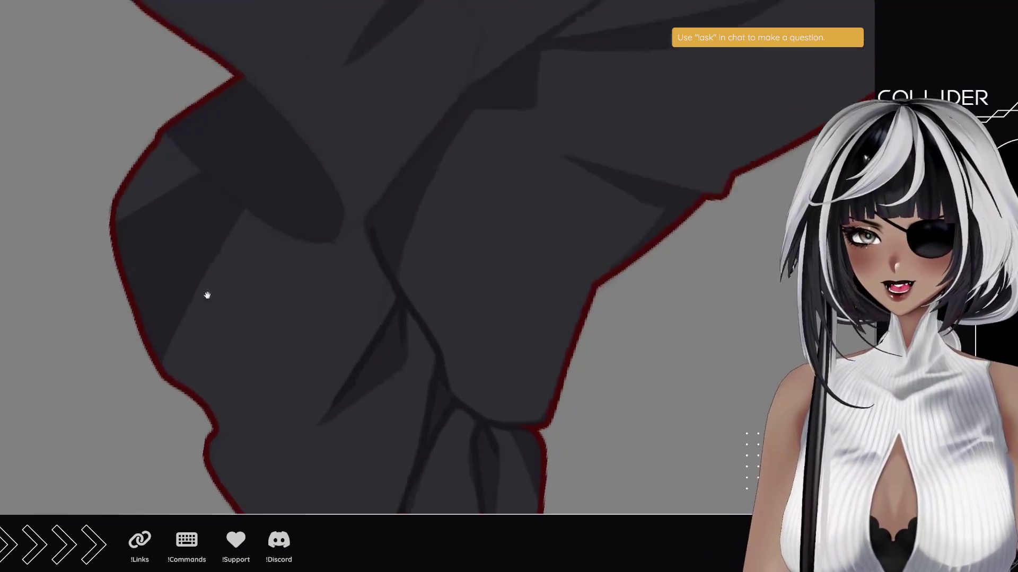
pyautogui.hscroll(3, 205, 293)
pyautogui.moveTo(278, 360)
pyautogui.mouseDown()
pyautogui.moveTo(200, 259)
pyautogui.moveTo(250, 168)
pyautogui.moveTo(189, 291)
pyautogui.mouseUp()
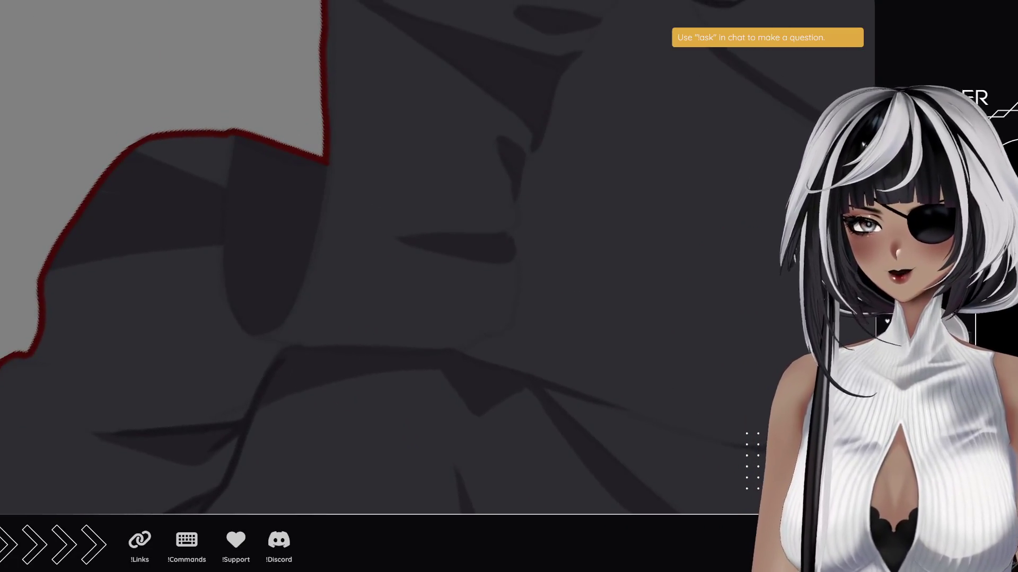
pyautogui.moveTo(237, 324); pyautogui.dragTo(228, 137)
pyautogui.moveTo(257, 334)
pyautogui.mouseDown()
pyautogui.moveTo(310, 229)
pyautogui.moveTo(313, 167)
pyautogui.mouseUp()
pyautogui.hotkey('ctrl', 'z')
pyautogui.moveTo(252, 330); pyautogui.dragTo(330, 157)
pyautogui.hotkey('ctrl', 'z')
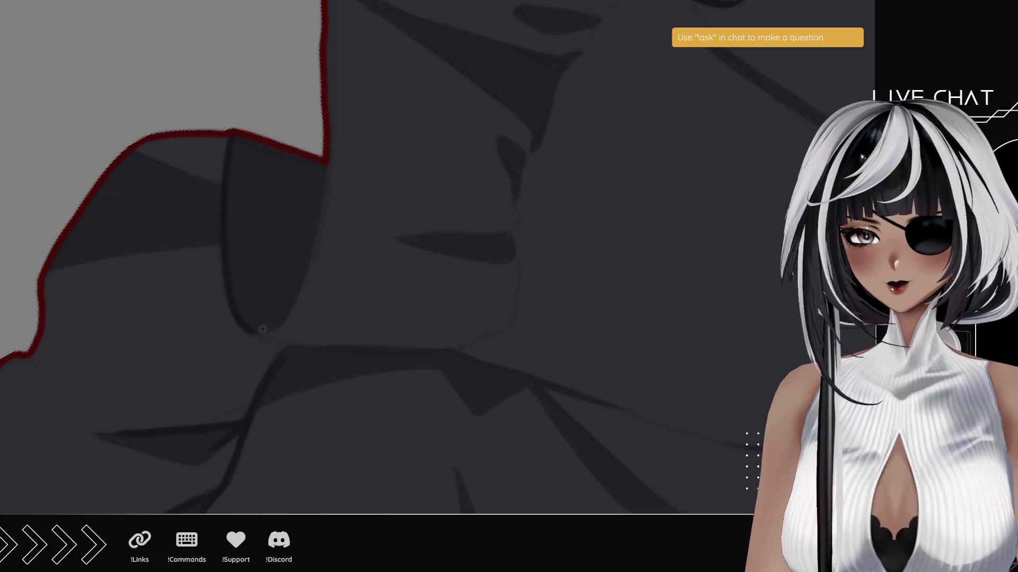
pyautogui.moveTo(267, 330); pyautogui.dragTo(329, 60)
pyautogui.hotkey('ctrl', 'z')
pyautogui.moveTo(253, 332); pyautogui.dragTo(325, 153)
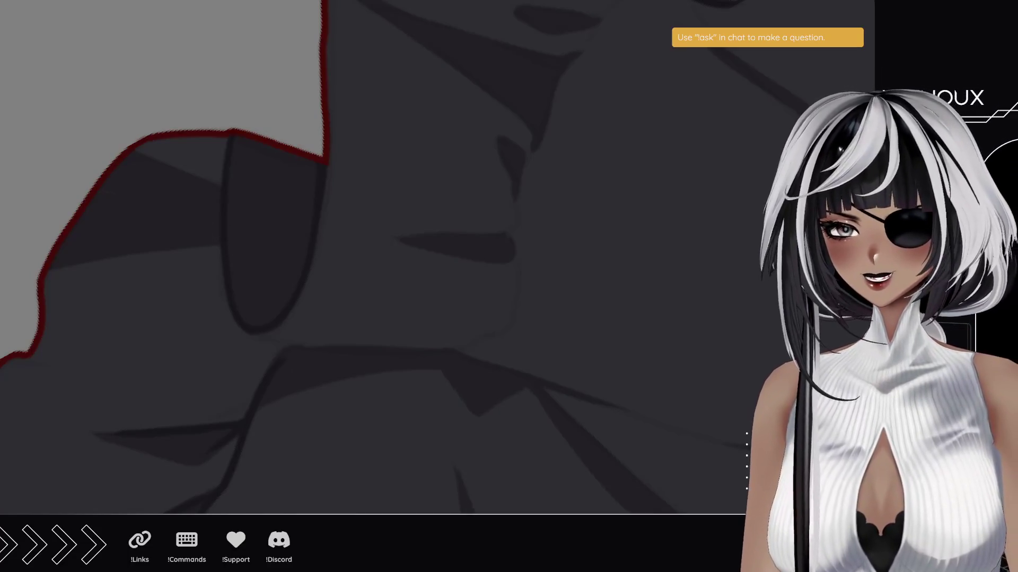
# Draw dark vertical fold lines rising from the ruffle seam, discarding two failed attempts.
pyautogui.moveTo(80, 138)
pyautogui.mouseDown()
pyautogui.moveTo(309, 504)
pyautogui.moveTo(288, 229)
pyautogui.moveTo(305, 338)
pyautogui.moveTo(174, 335)
pyautogui.mouseUp()
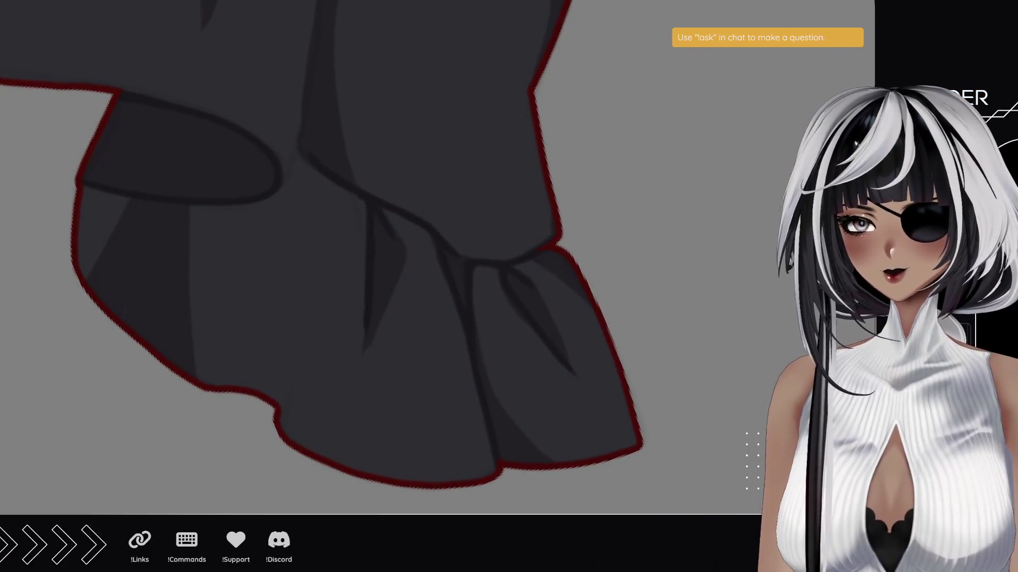
pyautogui.moveTo(281, 432); pyautogui.dragTo(297, 241)
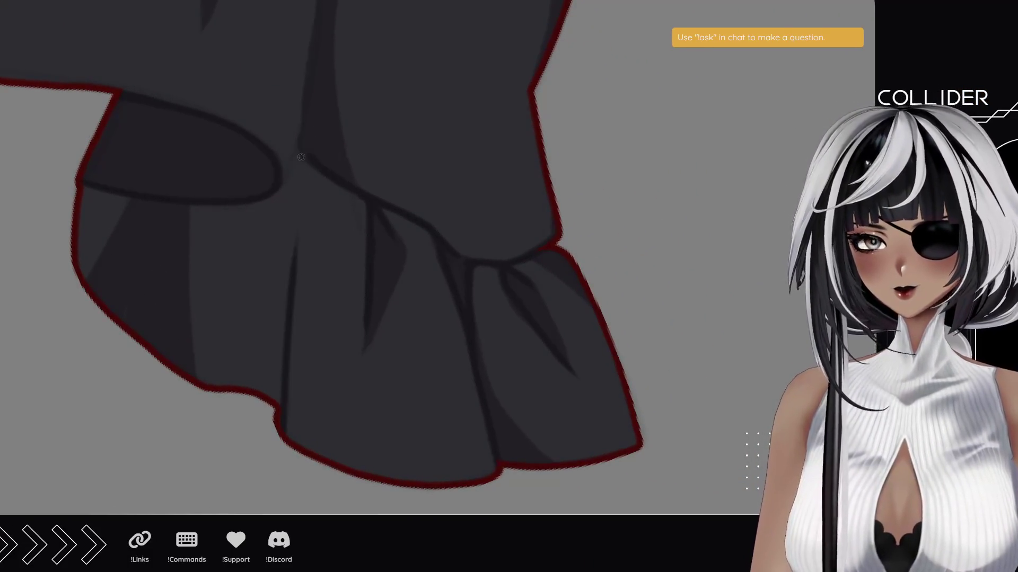
pyautogui.moveTo(296, 178)
pyautogui.mouseDown()
pyautogui.moveTo(275, 357)
pyautogui.moveTo(307, 183)
pyautogui.mouseUp()
pyautogui.hotkey('ctrl', 'z')
pyautogui.moveTo(272, 375); pyautogui.dragTo(300, 207)
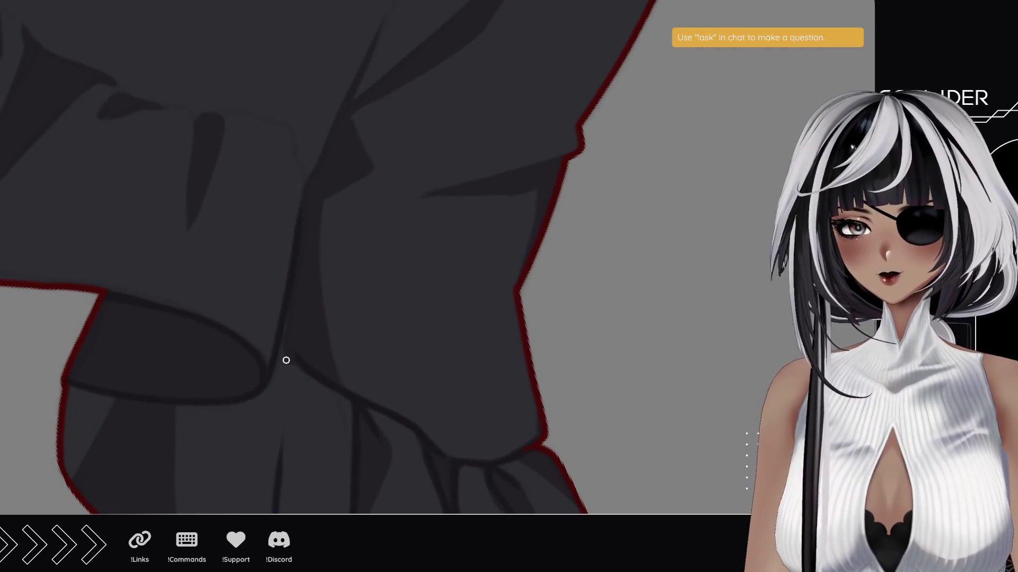
pyautogui.hotkey('ctrl', 'z')
pyautogui.moveTo(269, 380)
pyautogui.mouseDown()
pyautogui.moveTo(306, 180)
pyautogui.moveTo(295, 136)
pyautogui.moveTo(231, 111)
pyautogui.mouseUp()
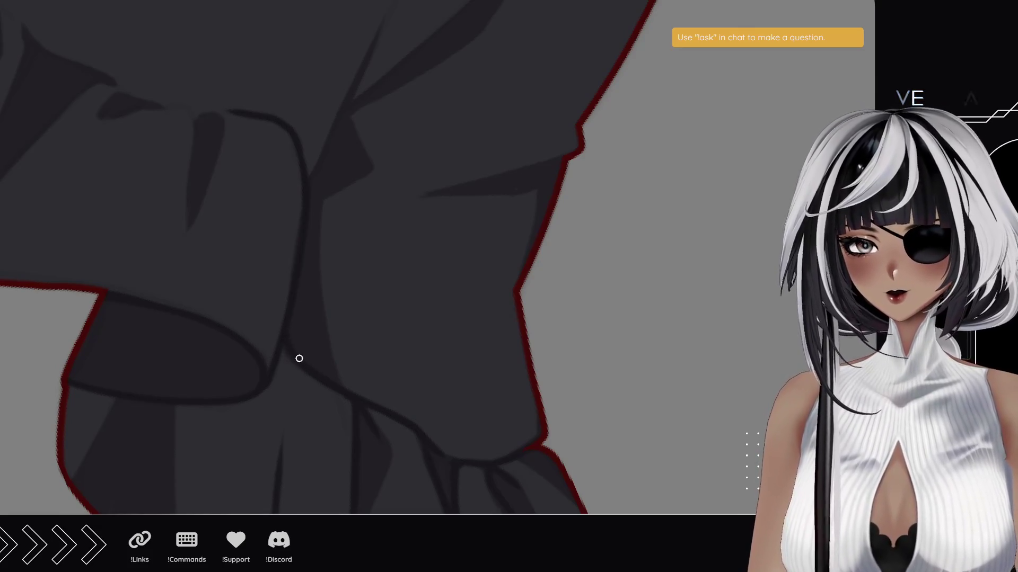
pyautogui.hscroll(-5, 106, 272)
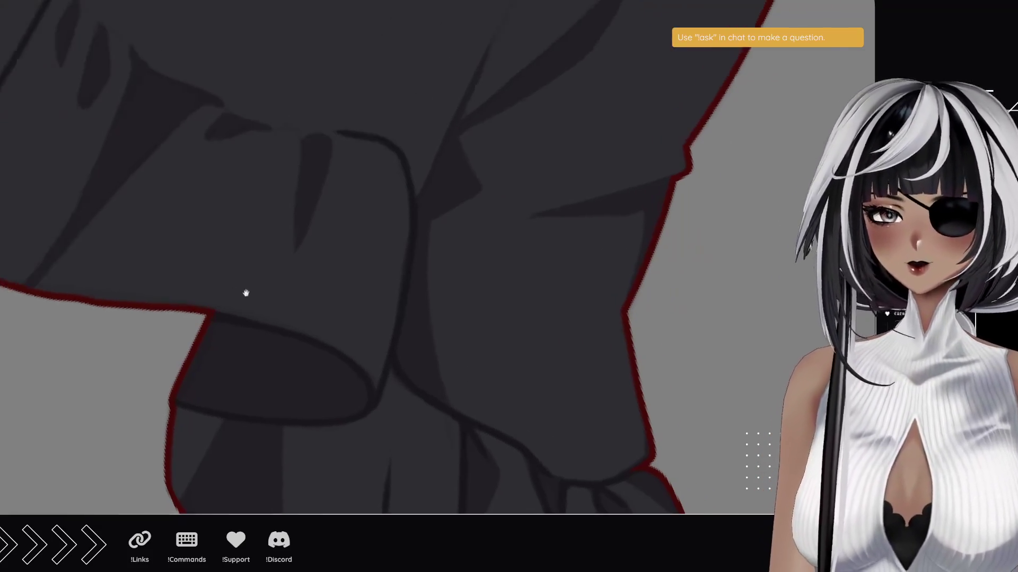
pyautogui.scroll(-5, 282, 309)
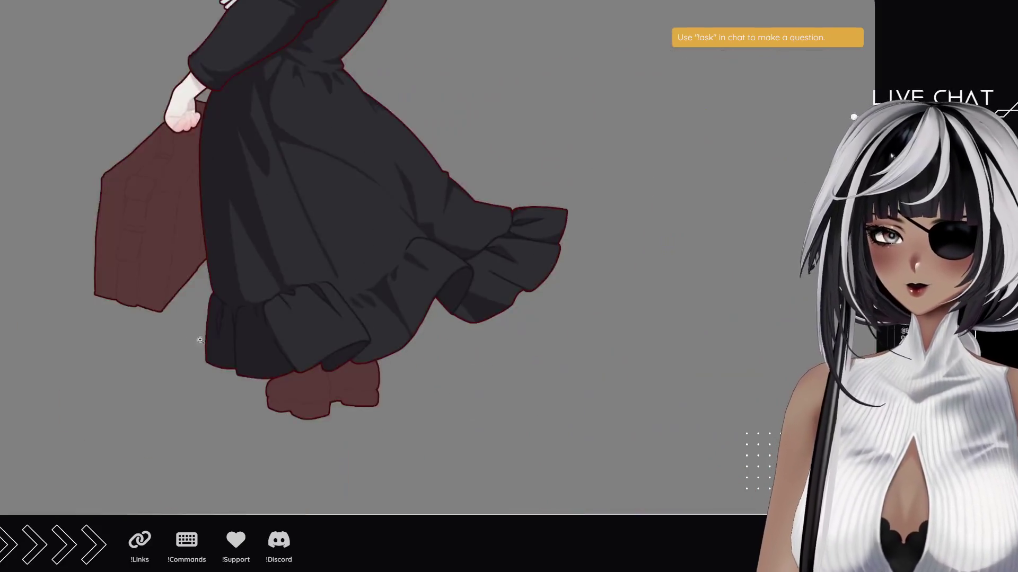
pyautogui.scroll(1, 384, 337)
pyautogui.scroll(4, 384, 337)
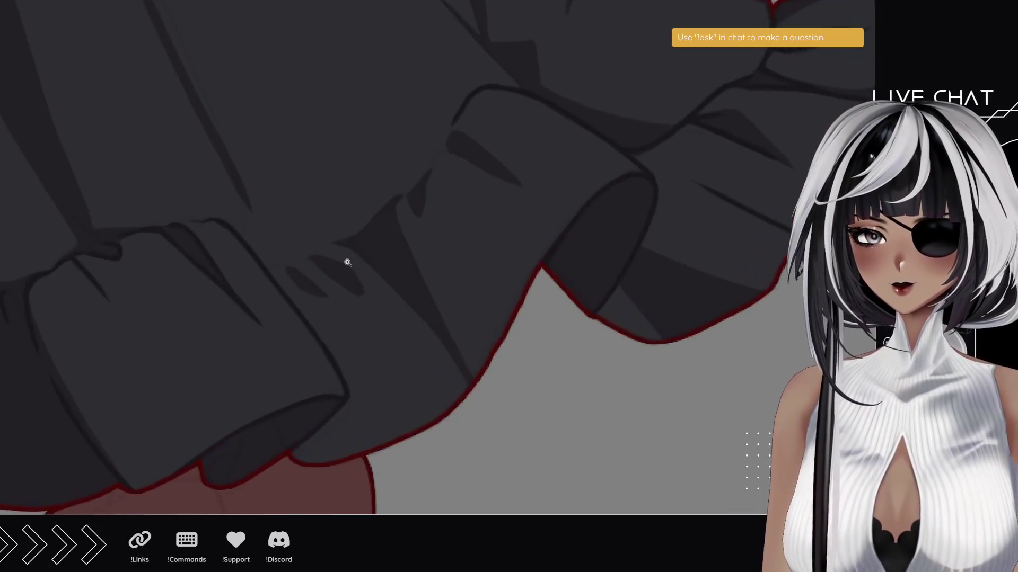
pyautogui.scroll(2, 345, 264)
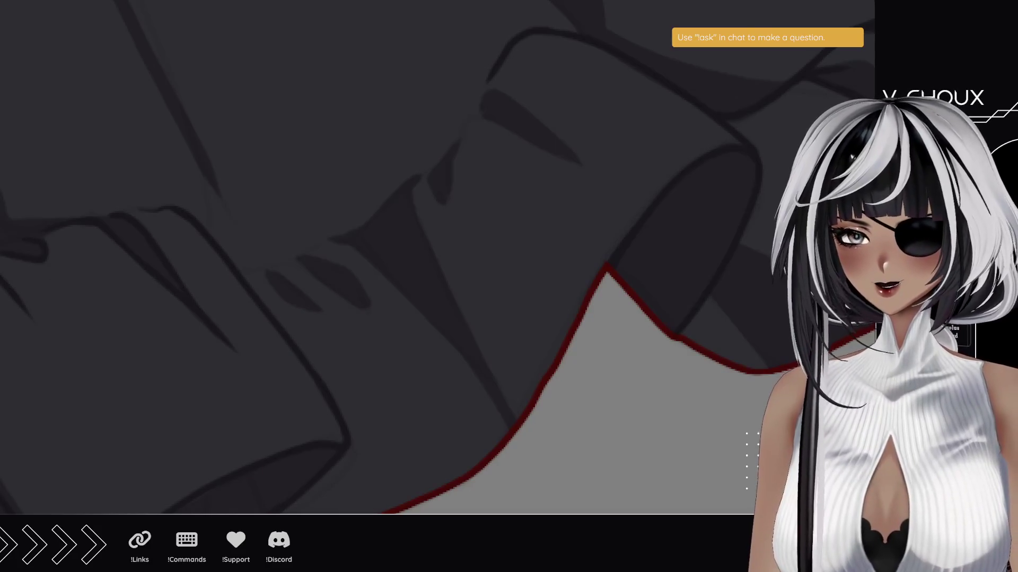
pyautogui.moveTo(105, 184)
pyautogui.mouseDown()
pyautogui.moveTo(191, 412)
pyautogui.moveTo(240, 305)
pyautogui.mouseUp()
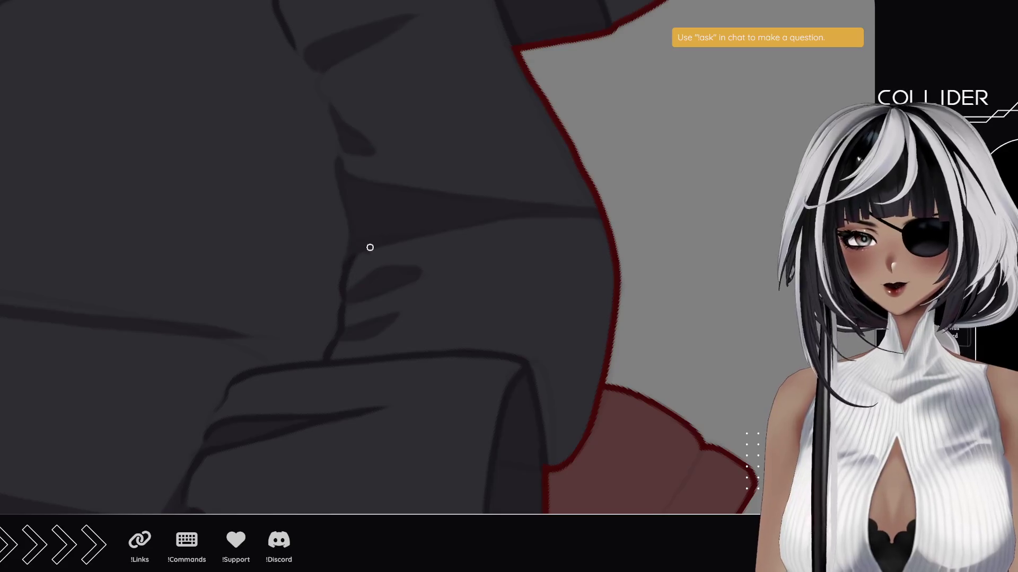
pyautogui.scroll(2, 306, 269)
pyautogui.scroll(2, 306, 270)
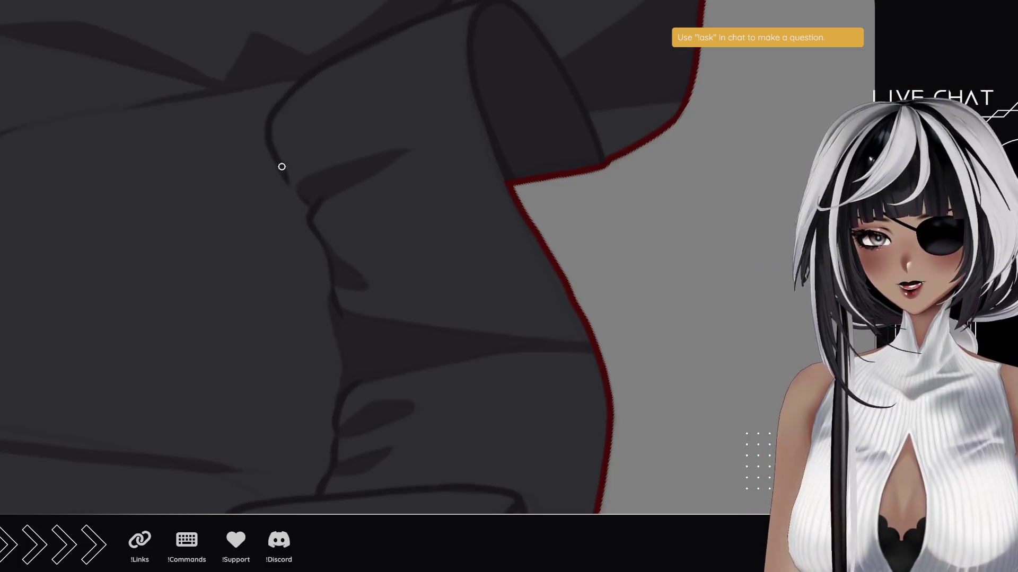
pyautogui.scroll(-3, 323, 249)
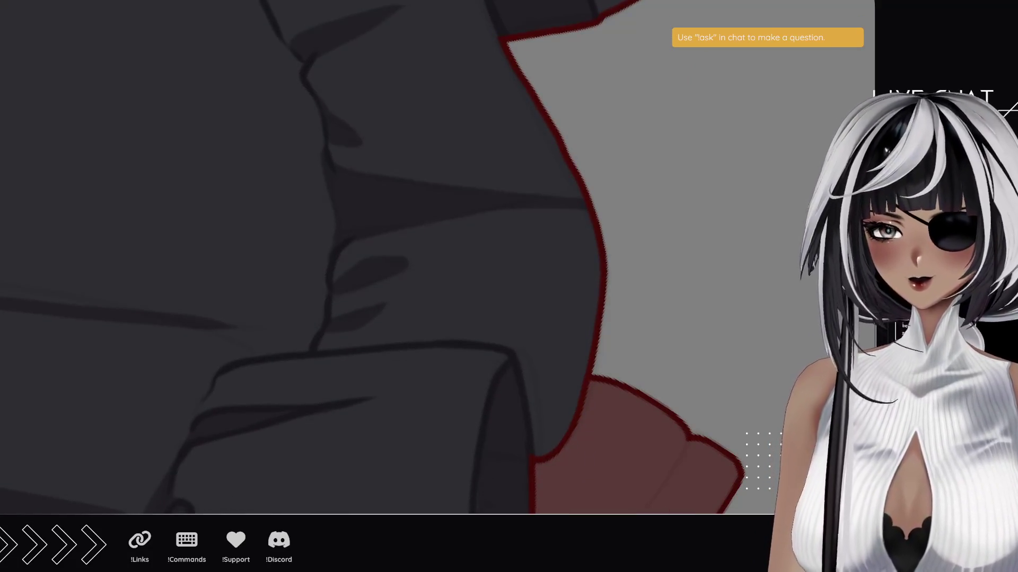
pyautogui.moveTo(204, 138)
pyautogui.mouseDown()
pyautogui.moveTo(157, 354)
pyautogui.moveTo(309, 350)
pyautogui.moveTo(208, 320)
pyautogui.moveTo(227, 332)
pyautogui.mouseUp()
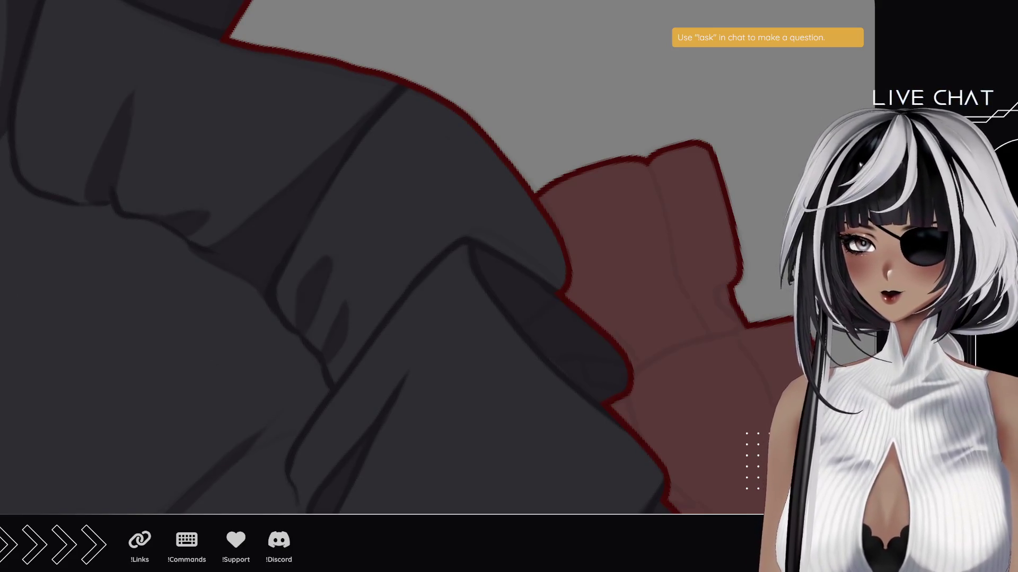
pyautogui.moveTo(156, 289)
pyautogui.mouseDown()
pyautogui.moveTo(145, 127)
pyautogui.moveTo(443, 50)
pyautogui.moveTo(286, 204)
pyautogui.mouseUp()
pyautogui.scroll(6, 373, 246)
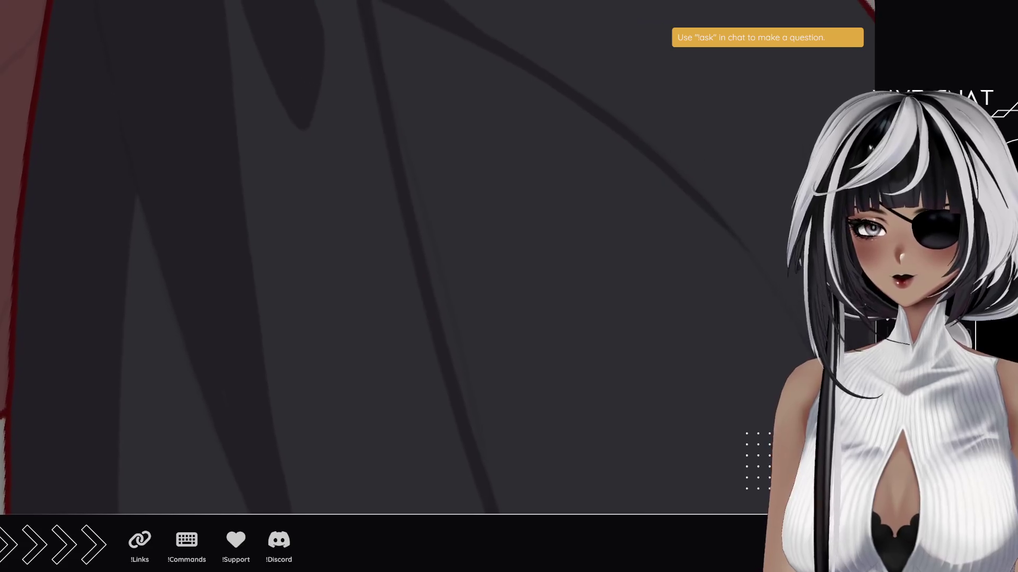
pyautogui.scroll(-5, 174, 277)
pyautogui.click(392, 241)
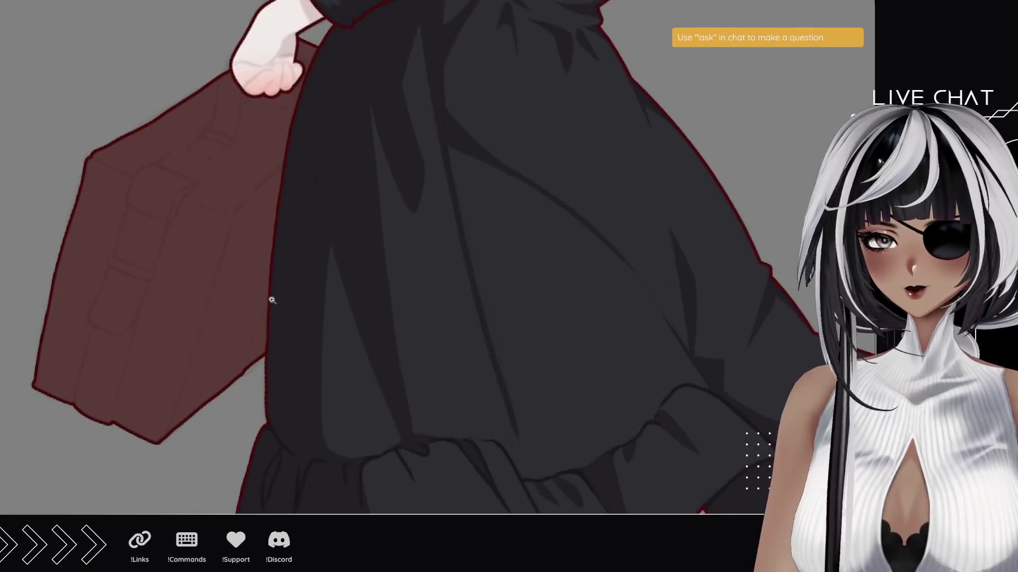
pyautogui.moveTo(177, 332); pyautogui.dragTo(166, 297)
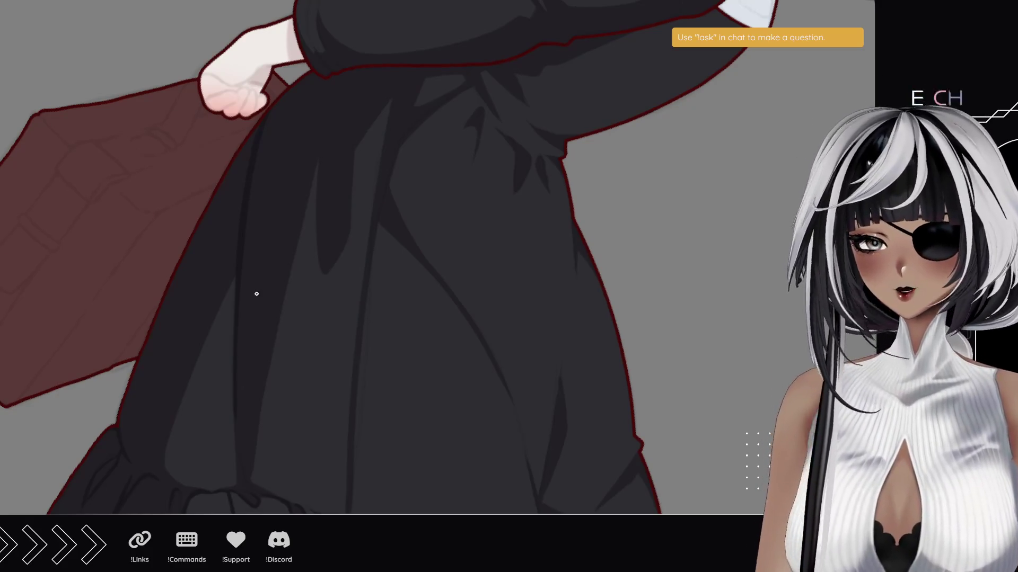
pyautogui.moveTo(312, 242)
pyautogui.mouseDown()
pyautogui.moveTo(250, 288)
pyautogui.moveTo(261, 227)
pyautogui.mouseUp()
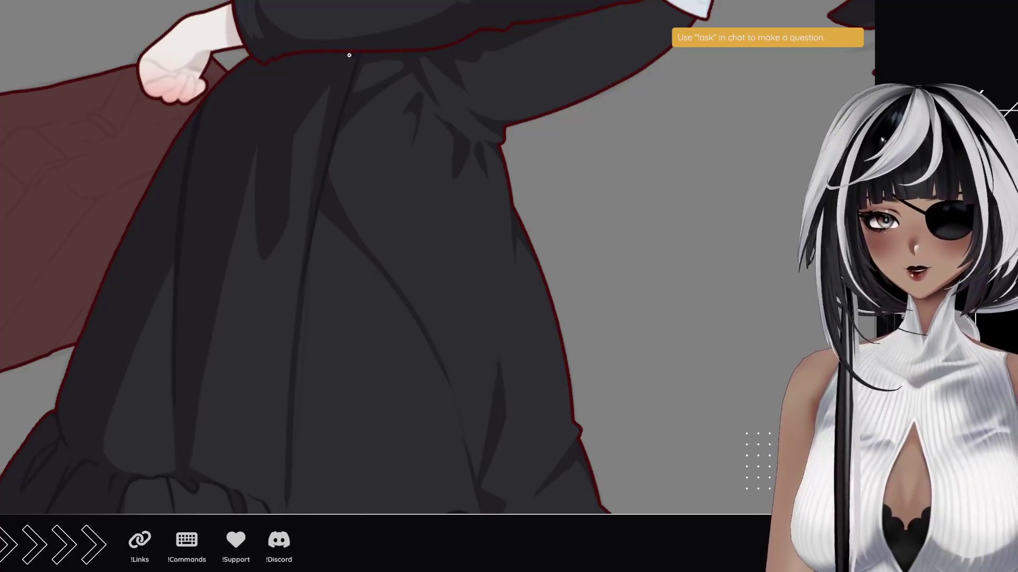
pyautogui.moveTo(322, 130); pyautogui.dragTo(313, 185)
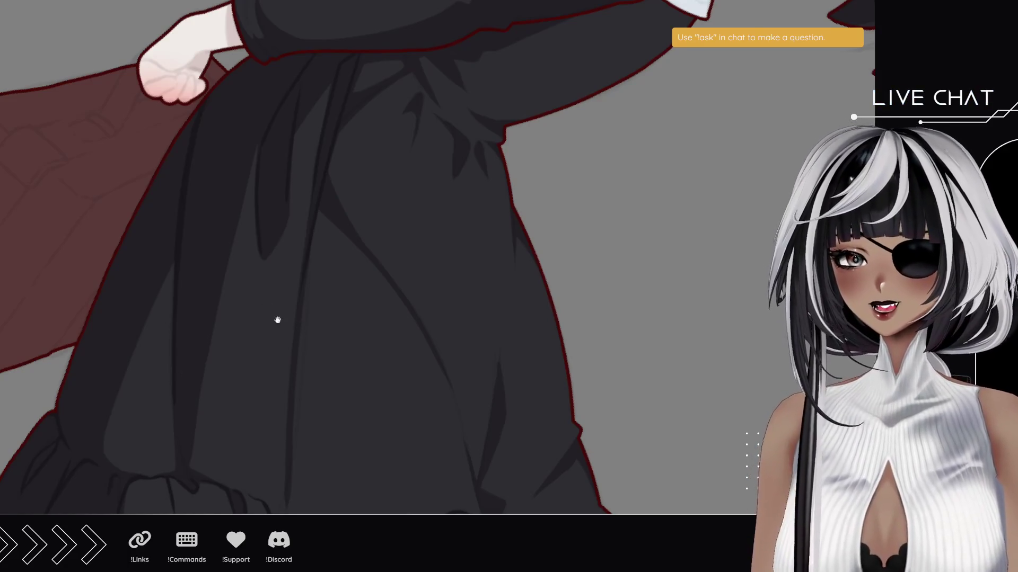
# Pan down to bring the lower dress and its ruffled hem into view.
pyautogui.moveTo(275, 320); pyautogui.dragTo(238, 216)
pyautogui.moveTo(263, 367); pyautogui.dragTo(246, 277)
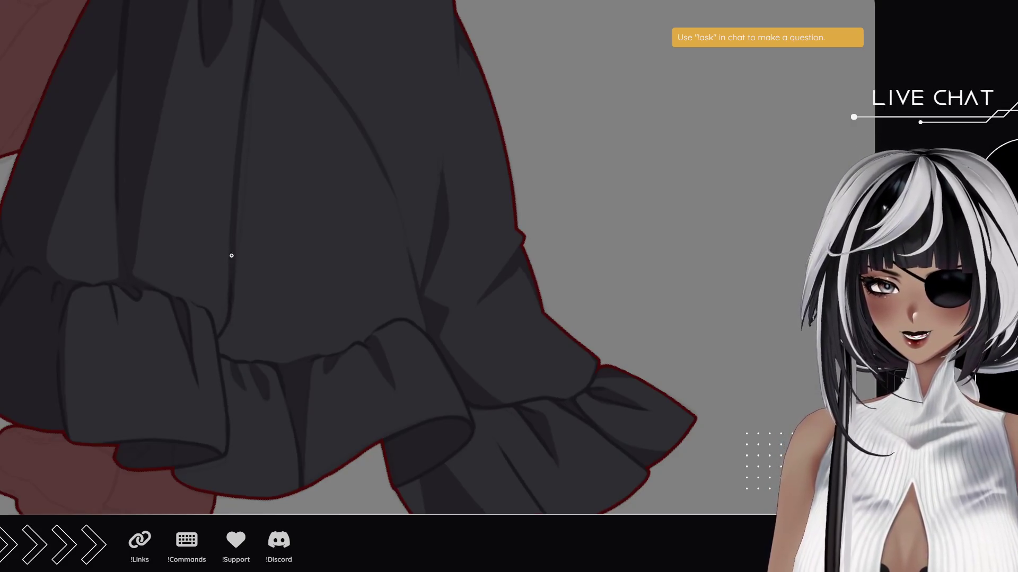
pyautogui.moveTo(387, 322); pyautogui.dragTo(251, 336)
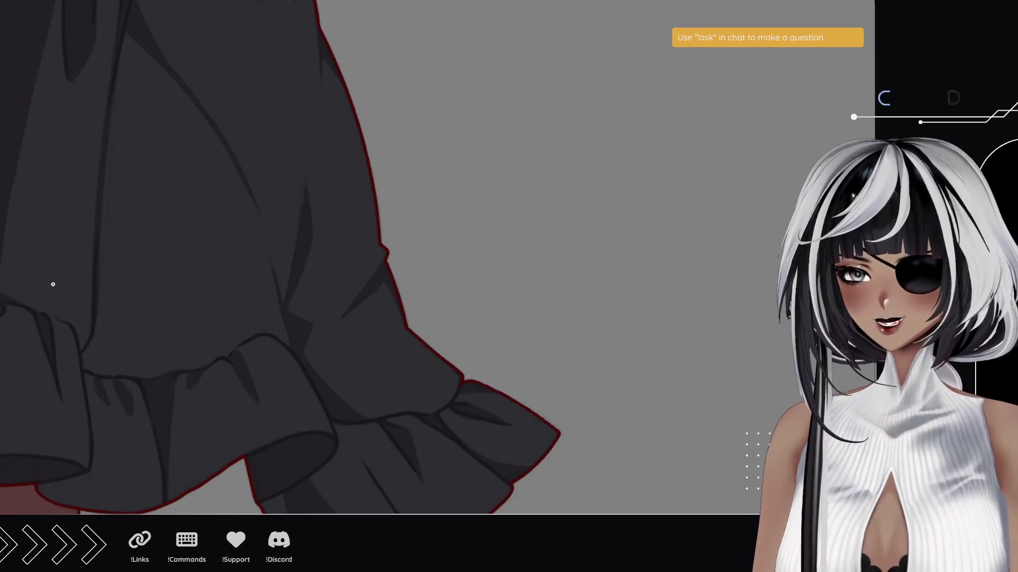
pyautogui.moveTo(168, 186)
pyautogui.mouseDown()
pyautogui.moveTo(177, 397)
pyautogui.moveTo(493, 422)
pyautogui.moveTo(339, 324)
pyautogui.moveTo(297, 267)
pyautogui.moveTo(372, 225)
pyautogui.moveTo(205, 291)
pyautogui.moveTo(162, 241)
pyautogui.mouseUp()
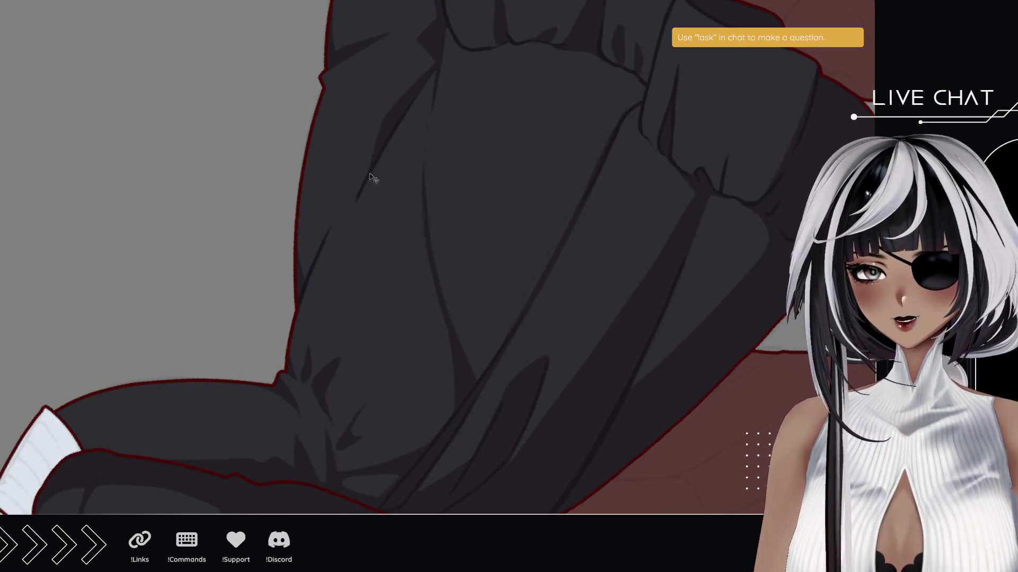
# Paint dark grey shadow strokes along the gathered sleeve fold up toward the shoulder.
pyautogui.moveTo(361, 185); pyautogui.dragTo(389, 138)
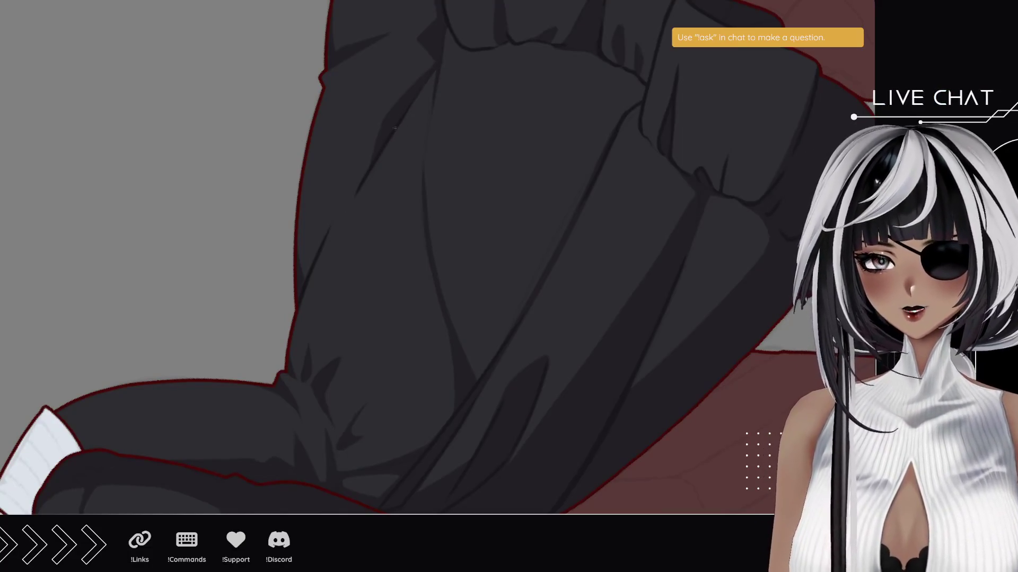
pyautogui.moveTo(396, 129); pyautogui.dragTo(442, 59)
pyautogui.moveTo(398, 124)
pyautogui.mouseDown()
pyautogui.moveTo(431, 71)
pyautogui.moveTo(364, 202)
pyautogui.moveTo(355, 251)
pyautogui.mouseUp()
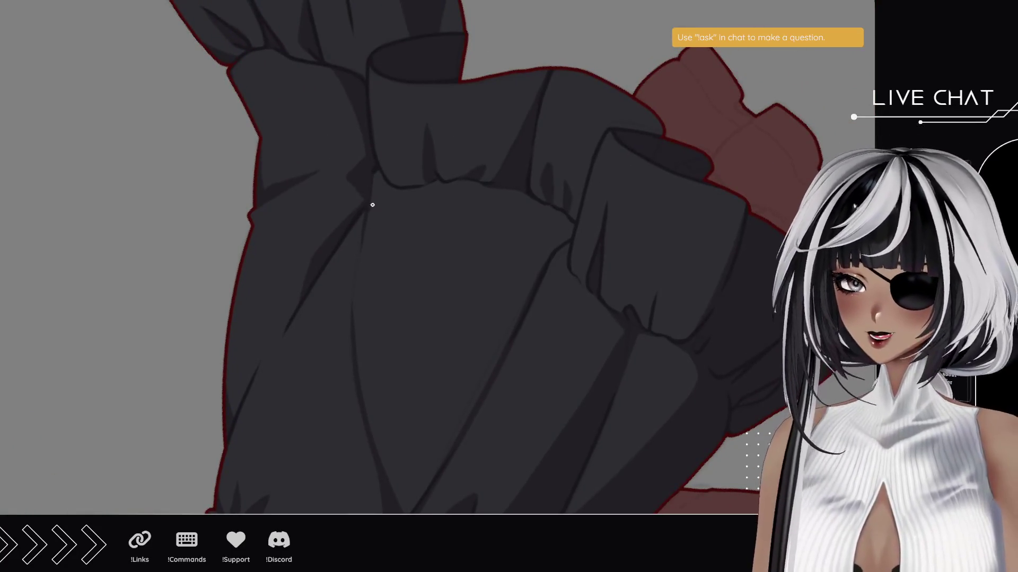
pyautogui.moveTo(365, 214); pyautogui.dragTo(360, 261)
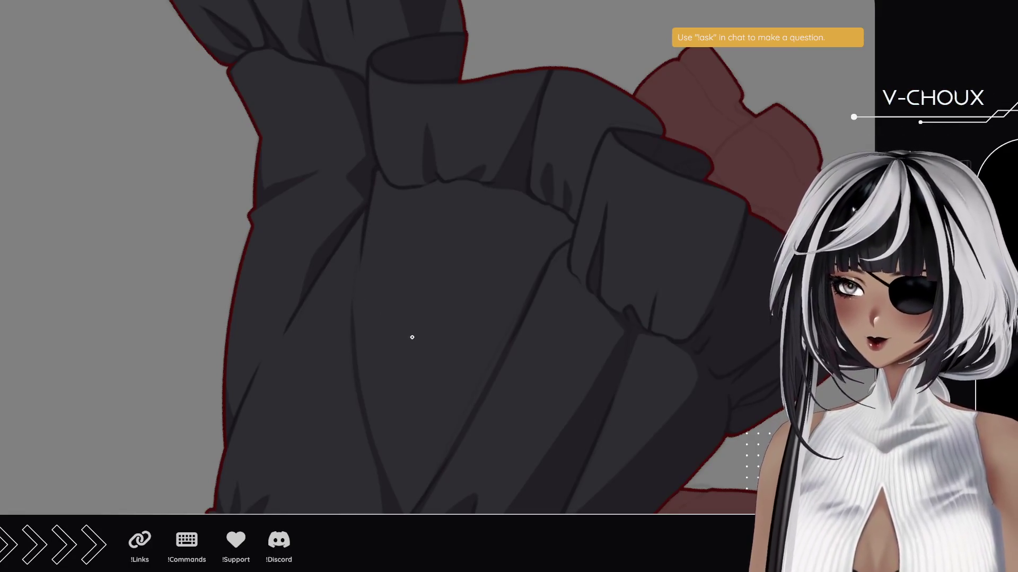